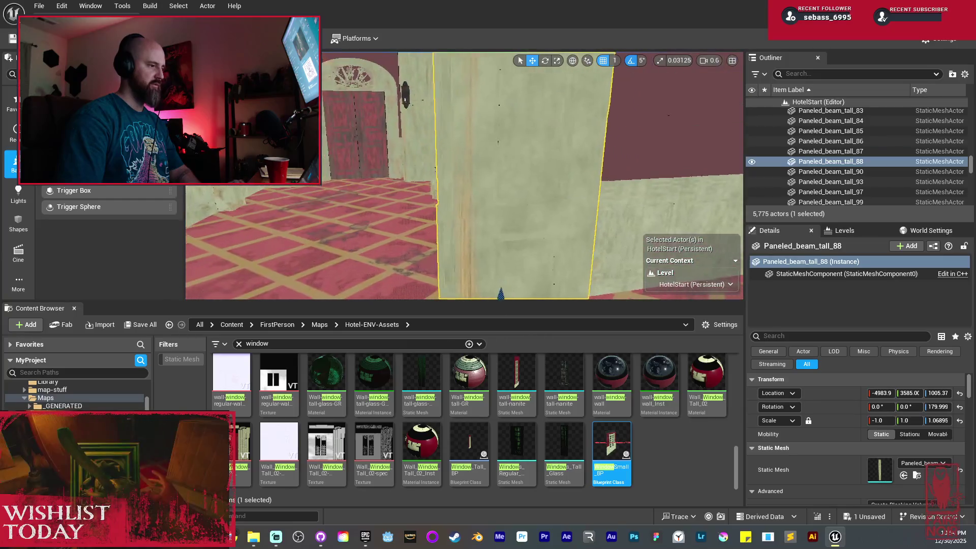
# Step: Duplicate the paneled wall beam to Y -1078.0, mirror it across Y, and view it lit
pyautogui.moveTo(457, 232)
pyautogui.mouseDown()
pyautogui.moveTo(413, 232)
pyautogui.moveTo(478, 215)
pyautogui.mouseUp()
pyautogui.rightClick(472, 256)
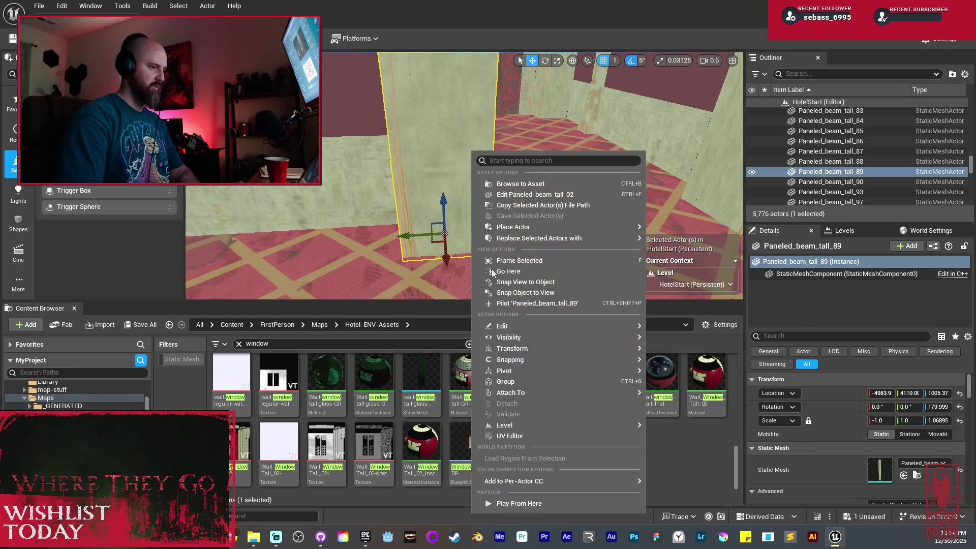
pyautogui.moveTo(529, 347)
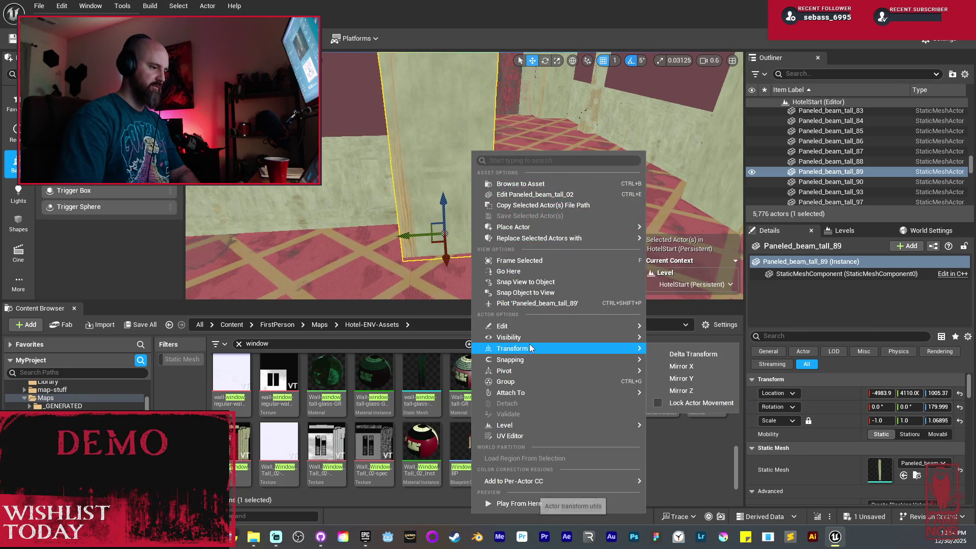
pyautogui.click(681, 378)
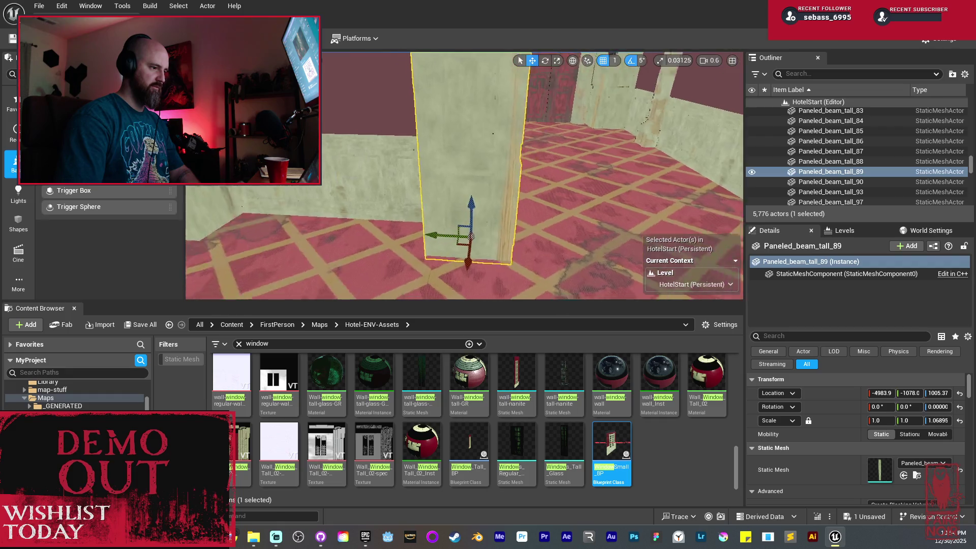
pyautogui.moveTo(445, 244)
pyautogui.mouseDown()
pyautogui.moveTo(440, 277)
pyautogui.moveTo(437, 257)
pyautogui.moveTo(426, 256)
pyautogui.mouseUp()
pyautogui.hotkey('alt', '4')
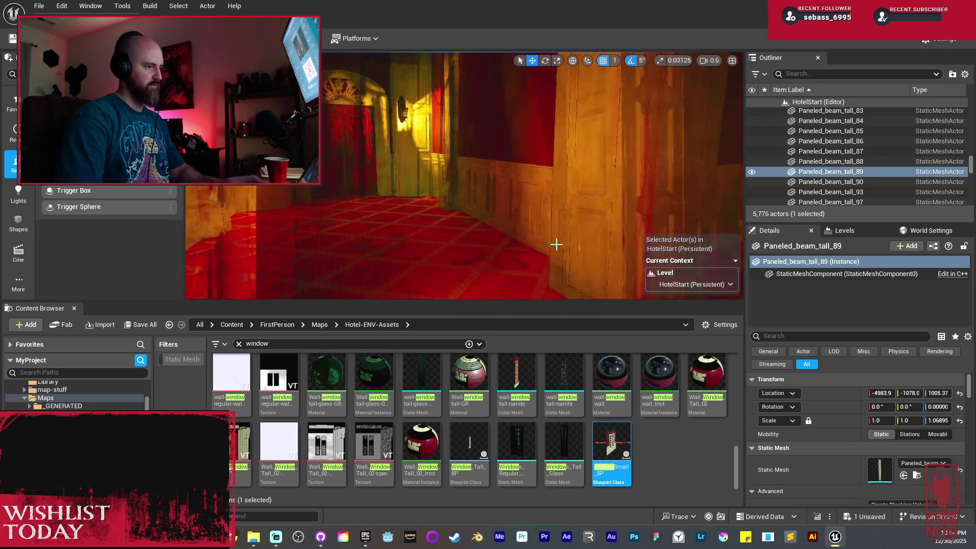
pyautogui.press('Escape')
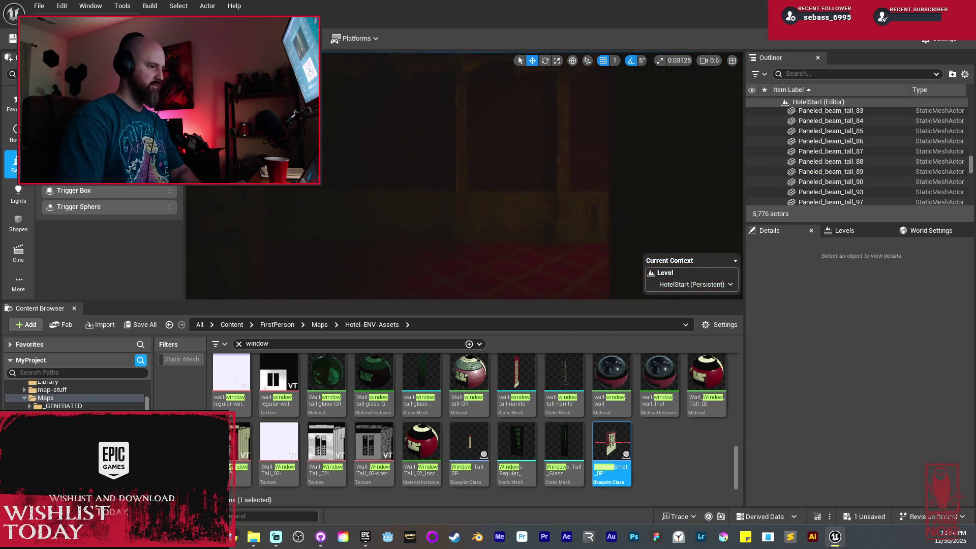
pyautogui.moveTo(427, 257); pyautogui.dragTo(412, 259)
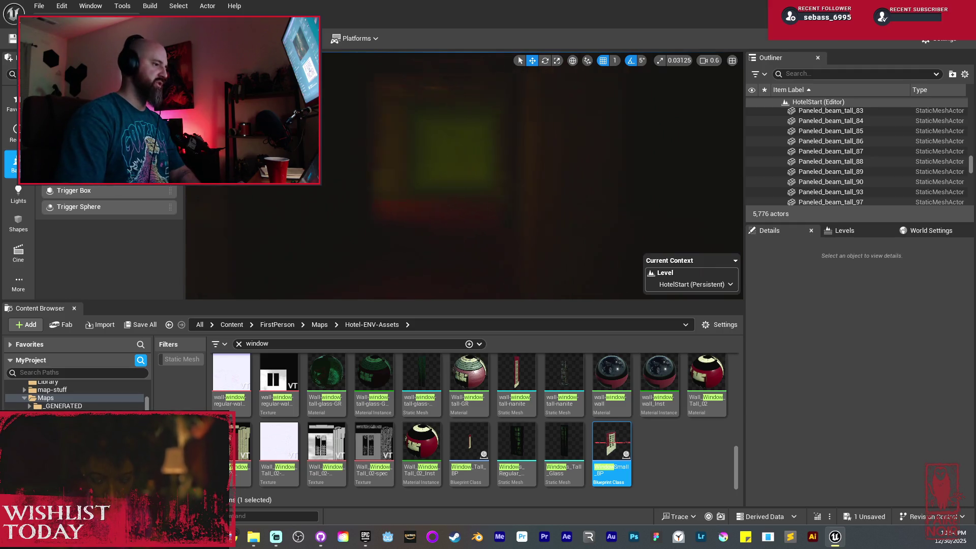
pyautogui.moveTo(457, 219); pyautogui.dragTo(437, 219)
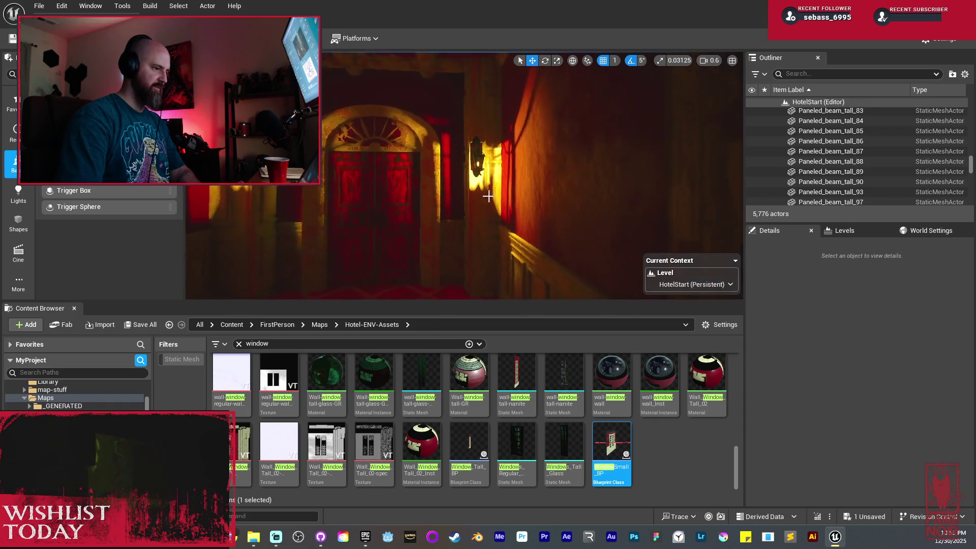
pyautogui.click(478, 152)
pyautogui.click(807, 311)
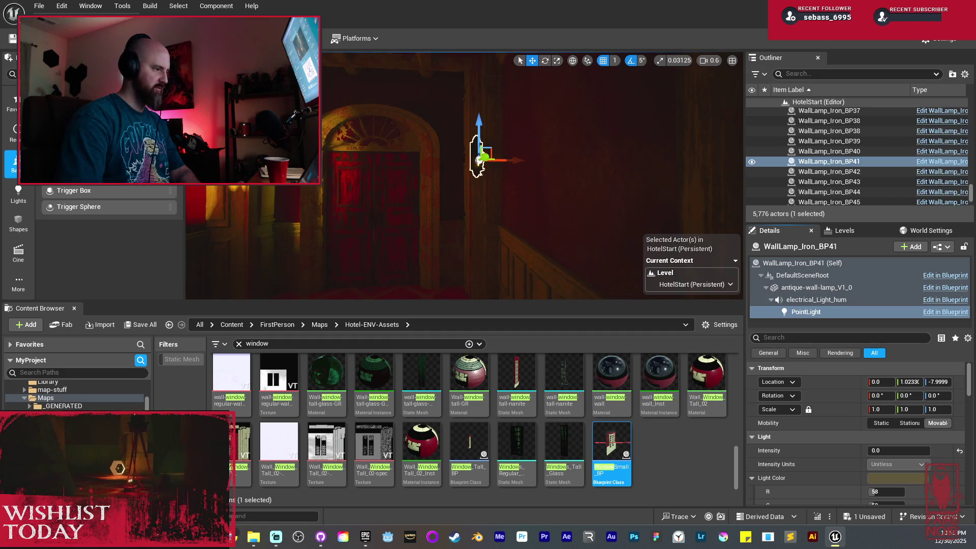
pyautogui.hotkey('ctrl', 'z')
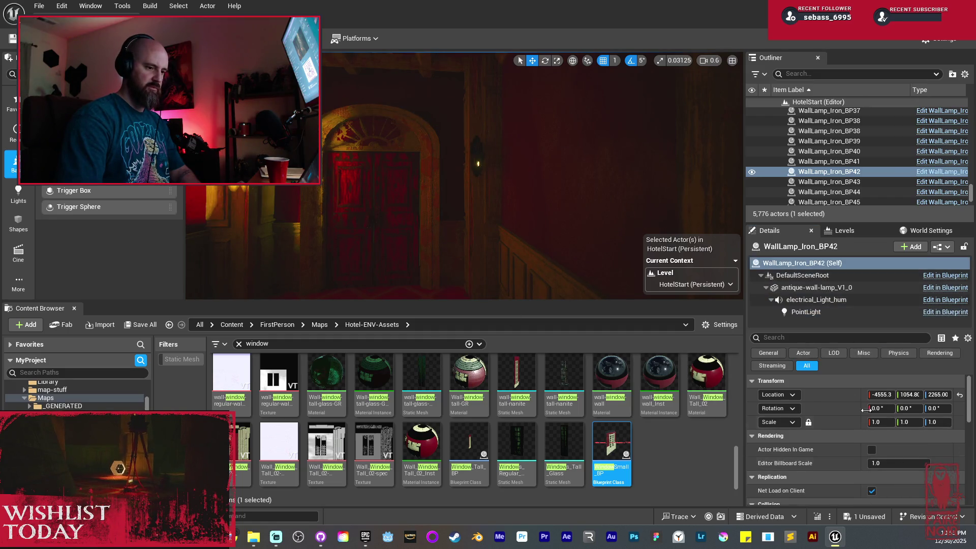
pyautogui.click(808, 312)
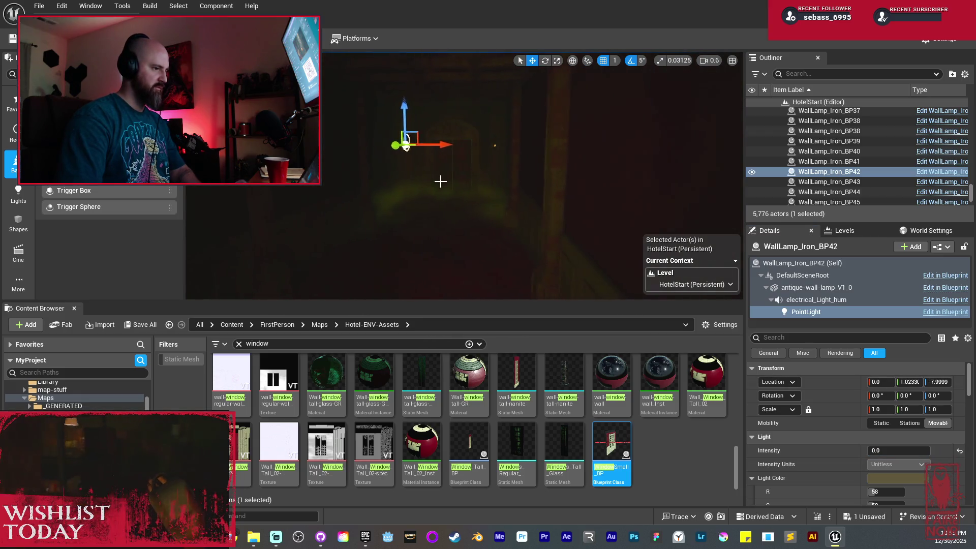
pyautogui.press('Escape')
pyautogui.press('w')
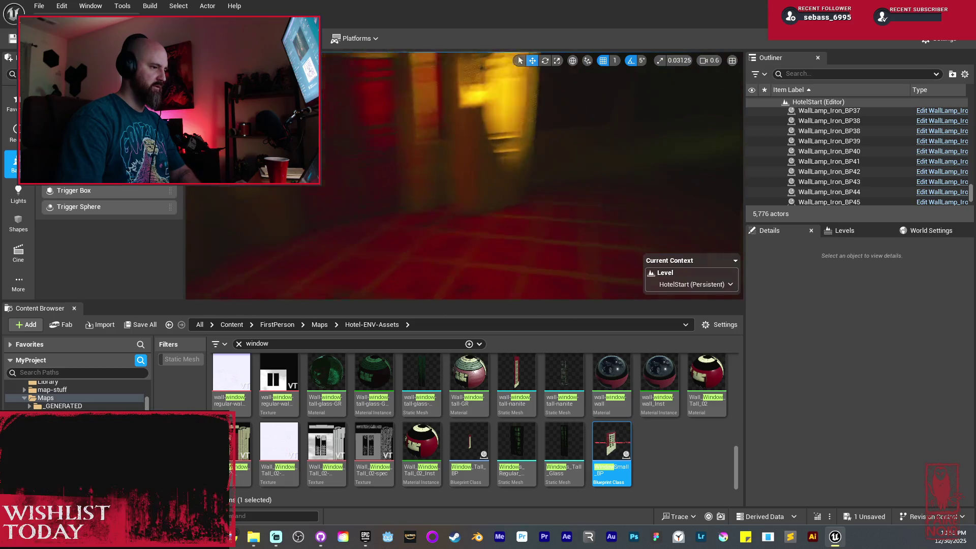
pyautogui.press('s')
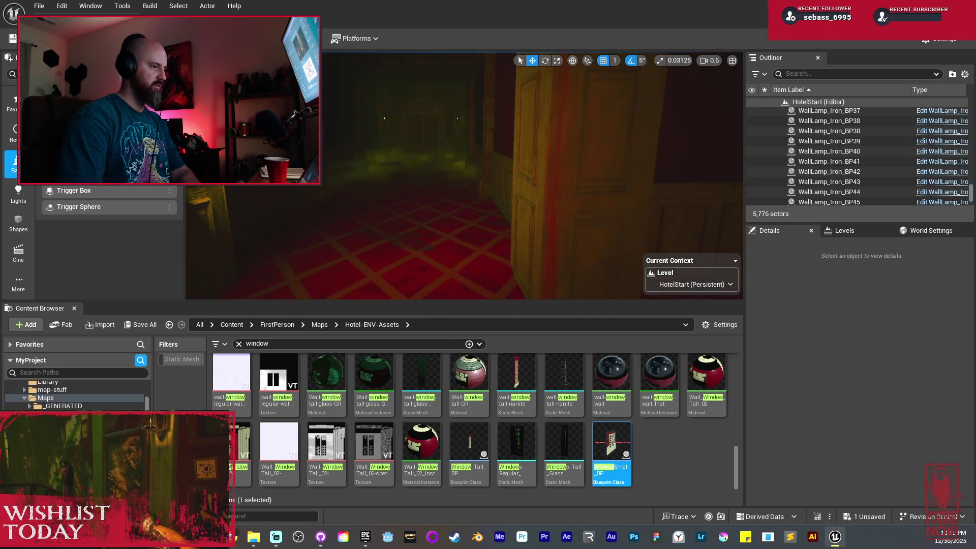
pyautogui.press('w')
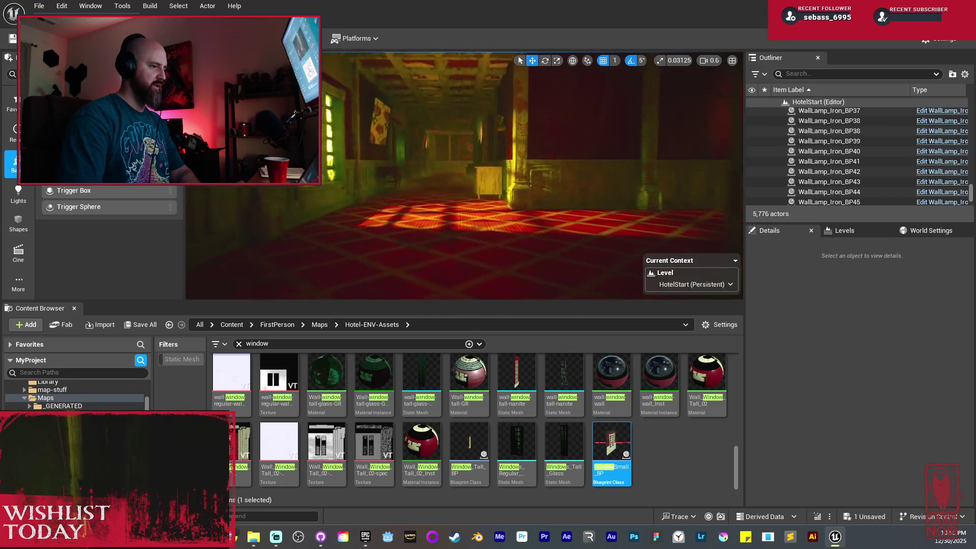
pyautogui.press('w')
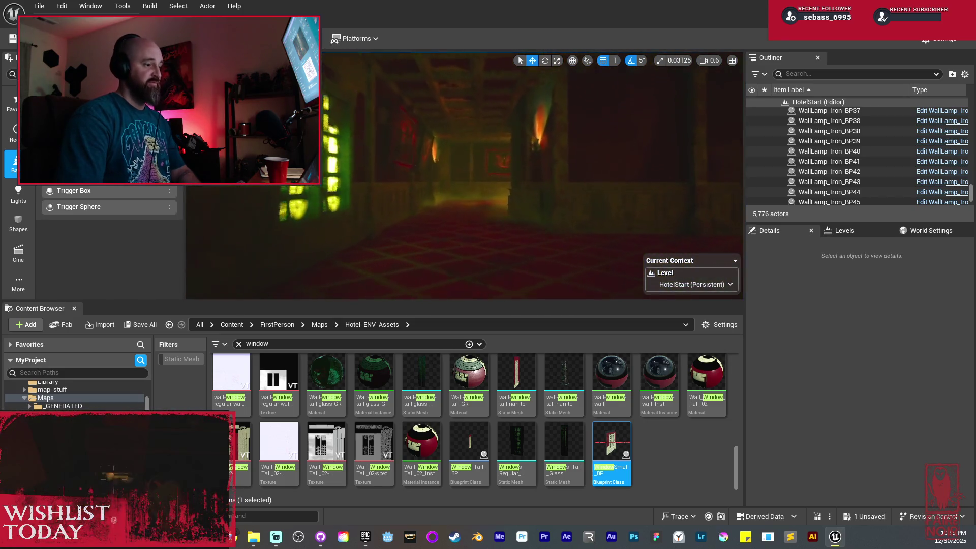
pyautogui.press('w')
pyautogui.press('w')
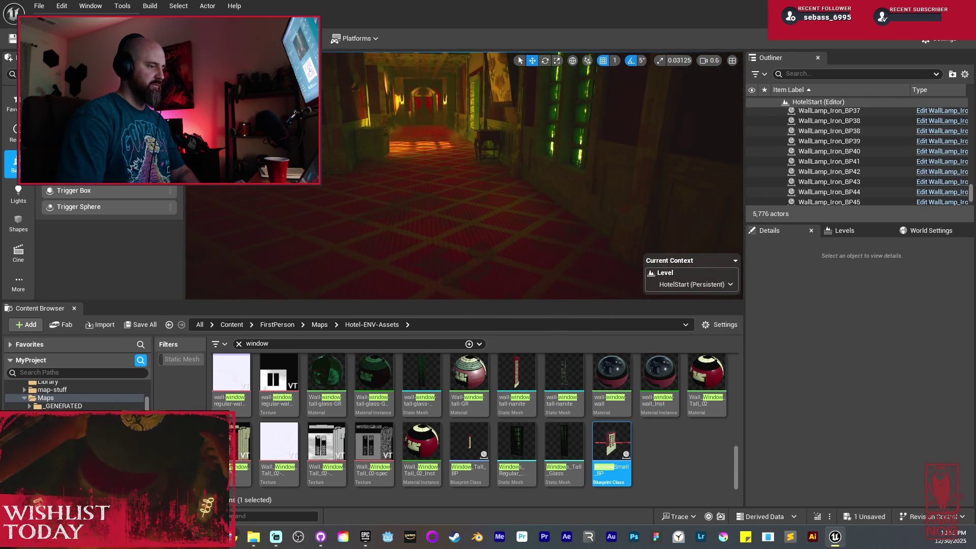
pyautogui.press('s')
# Step: Undo the small window's spotlight intensity change so it stays at 4.0
pyautogui.click(515, 167)
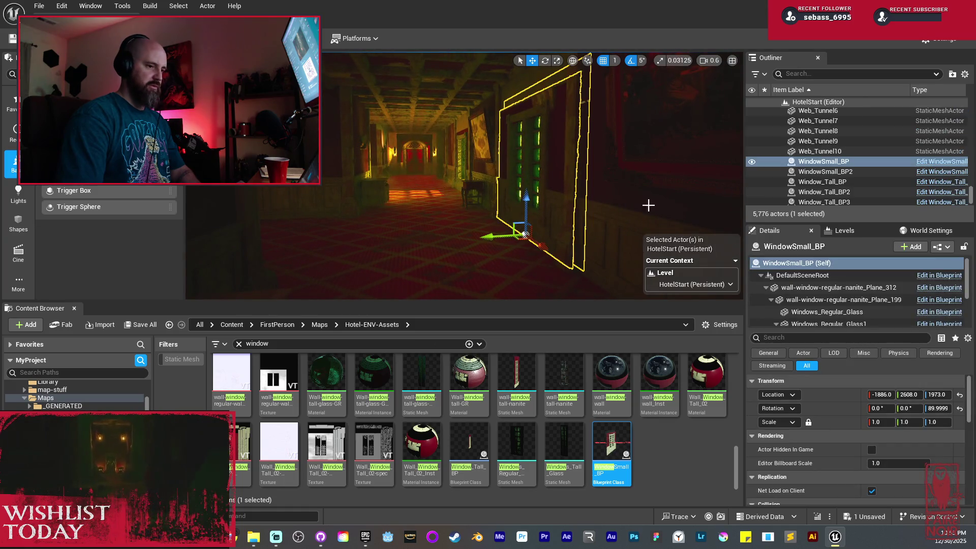
pyautogui.scroll(-5, 829, 291)
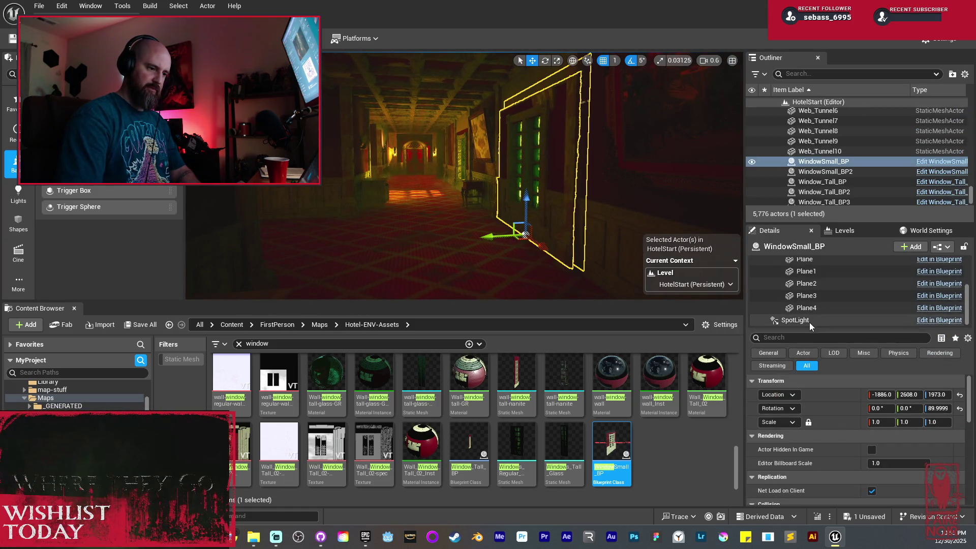
pyautogui.click(808, 321)
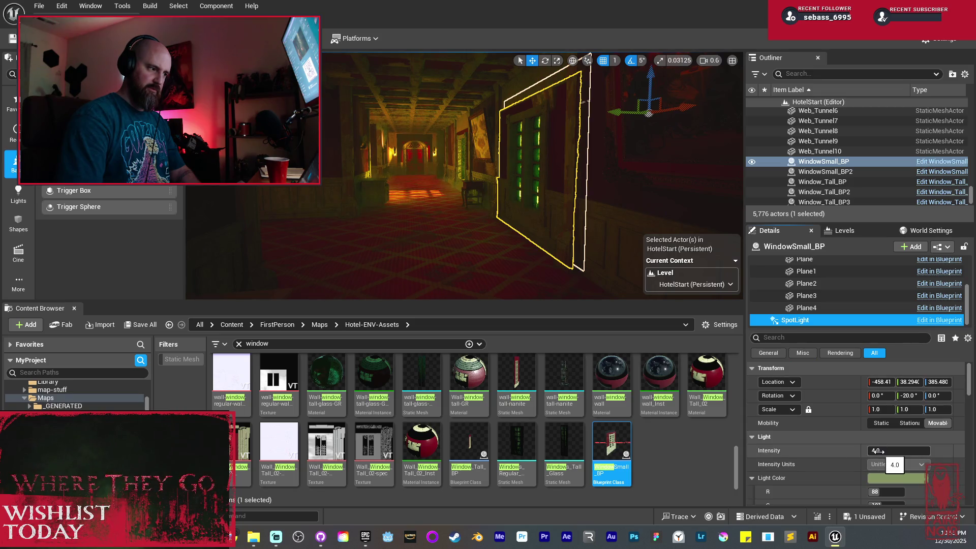
pyautogui.hotkey('ctrl', 'z')
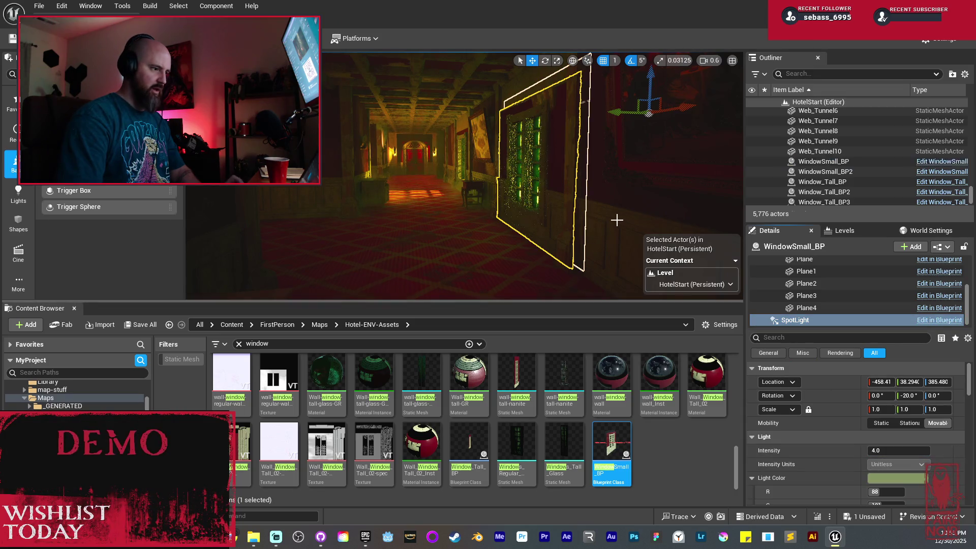
pyautogui.moveTo(617, 218)
pyautogui.mouseDown()
pyautogui.moveTo(584, 218)
pyautogui.moveTo(583, 176)
pyautogui.moveTo(585, 200)
pyautogui.mouseUp()
pyautogui.press('f')
# Step: Select the two plain tall wall sections and lower them together
pyautogui.click(583, 190)
pyautogui.moveTo(467, 153); pyautogui.dragTo(467, 153)
pyautogui.keyDown('ctrl'); pyautogui.click(354, 138); pyautogui.keyUp('ctrl')
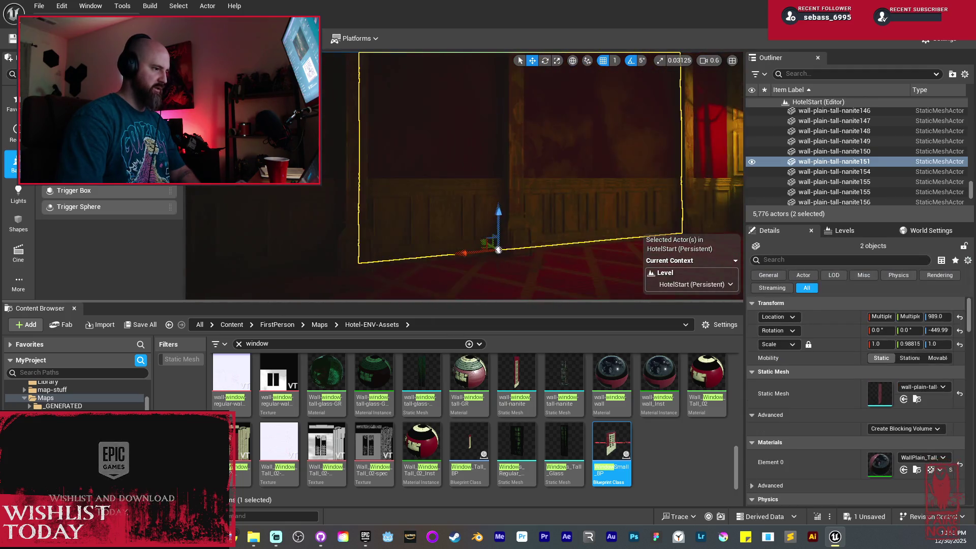
pyautogui.moveTo(514, 211); pyautogui.dragTo(491, 202)
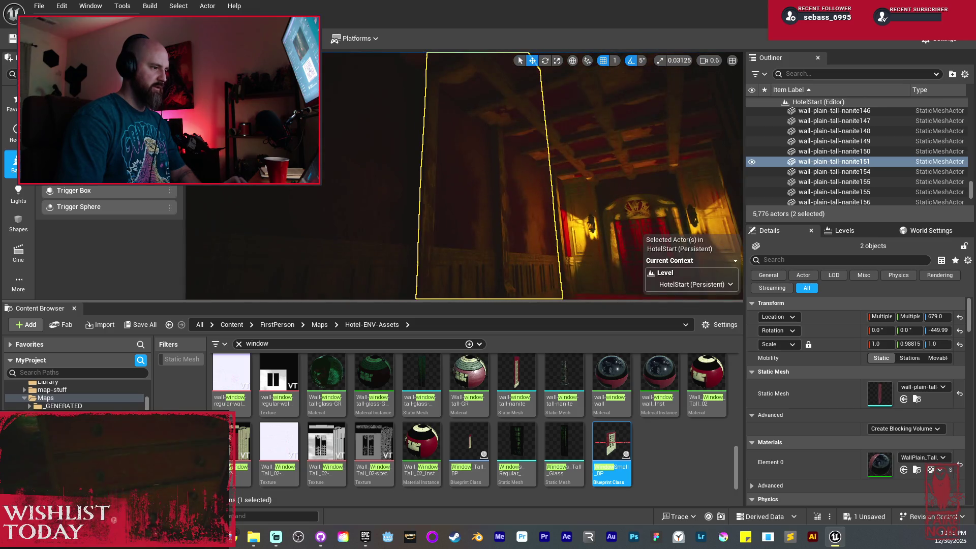
pyautogui.moveTo(498, 248); pyautogui.dragTo(505, 270)
# Step: Recheck the small window's spotlight settings, then clear the selection
pyautogui.moveTo(548, 132); pyautogui.dragTo(548, 132)
pyautogui.click(548, 132)
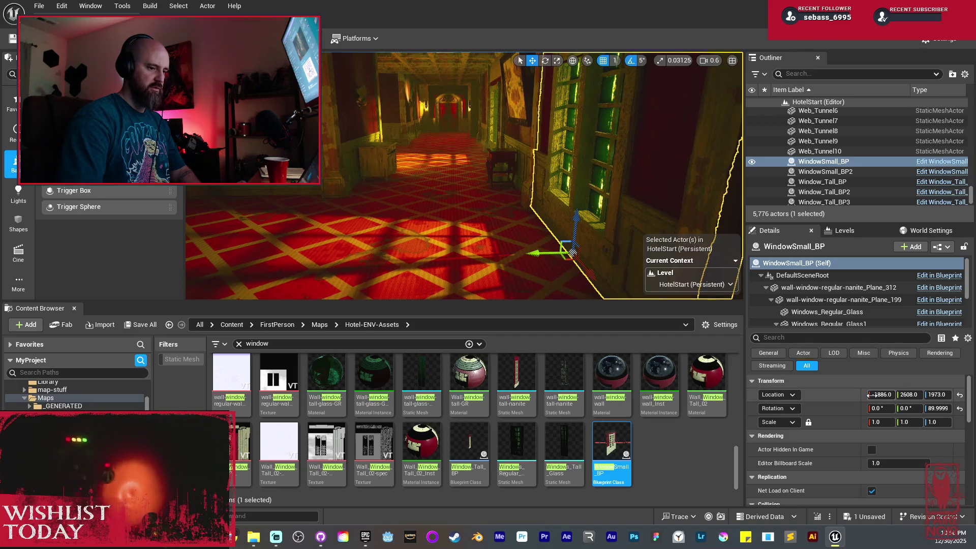
pyautogui.scroll(-3, 833, 313)
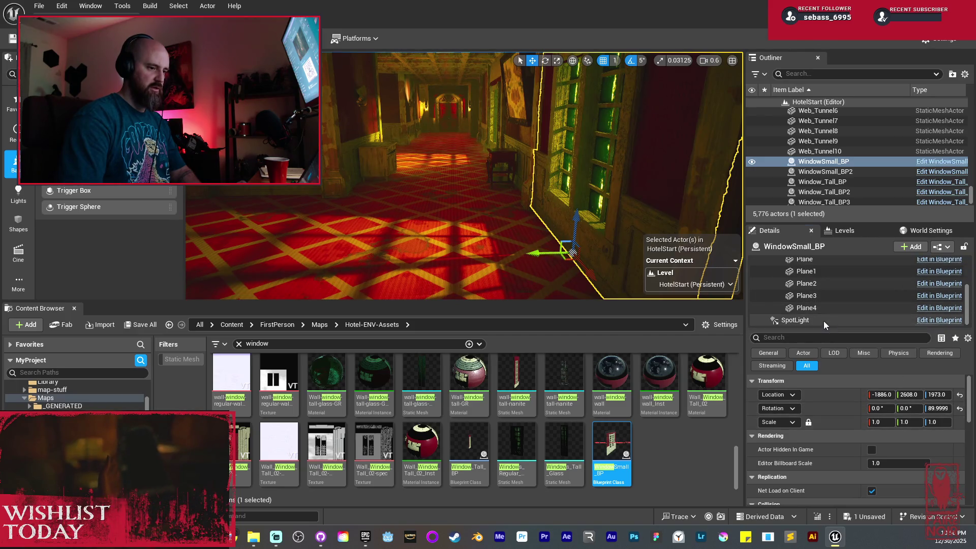
pyautogui.click(823, 320)
pyautogui.moveTo(598, 218); pyautogui.dragTo(538, 232)
pyautogui.press('Escape')
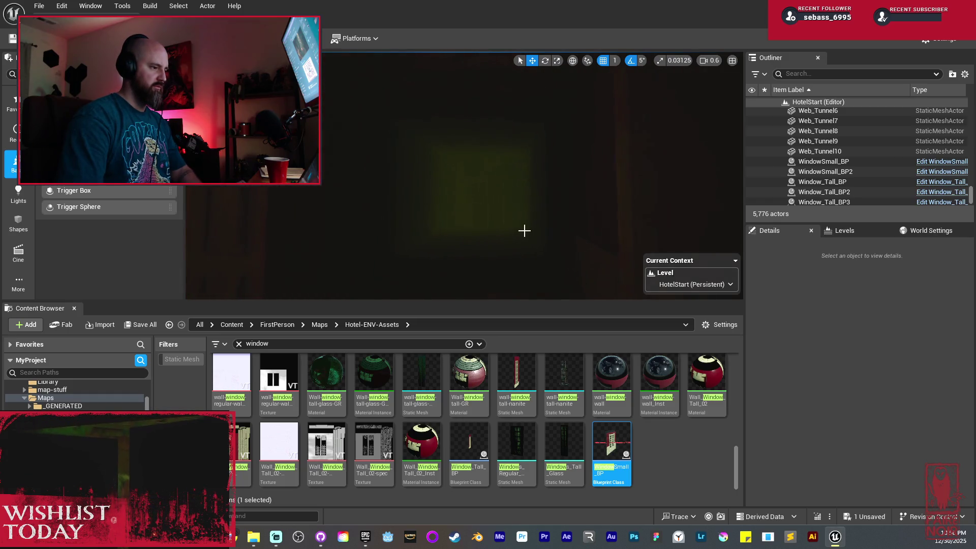
# Step: Duplicate WallLamp_Iron_BP47 as WallLamp_Iron_BP48 and slide it along the wall to X -1246.3
pyautogui.hotkey('alt', '3')
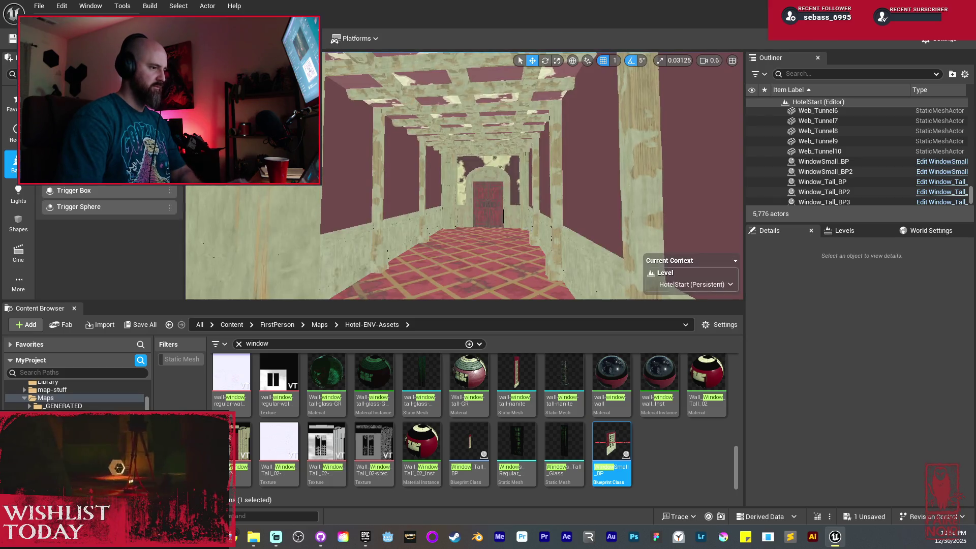
pyautogui.moveTo(519, 177); pyautogui.dragTo(520, 177)
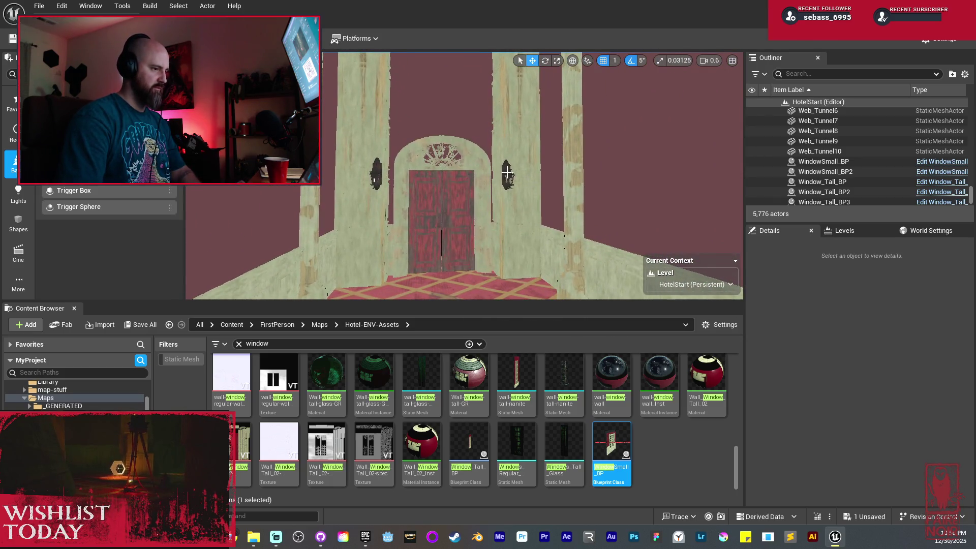
pyautogui.click(506, 173)
pyautogui.press('f')
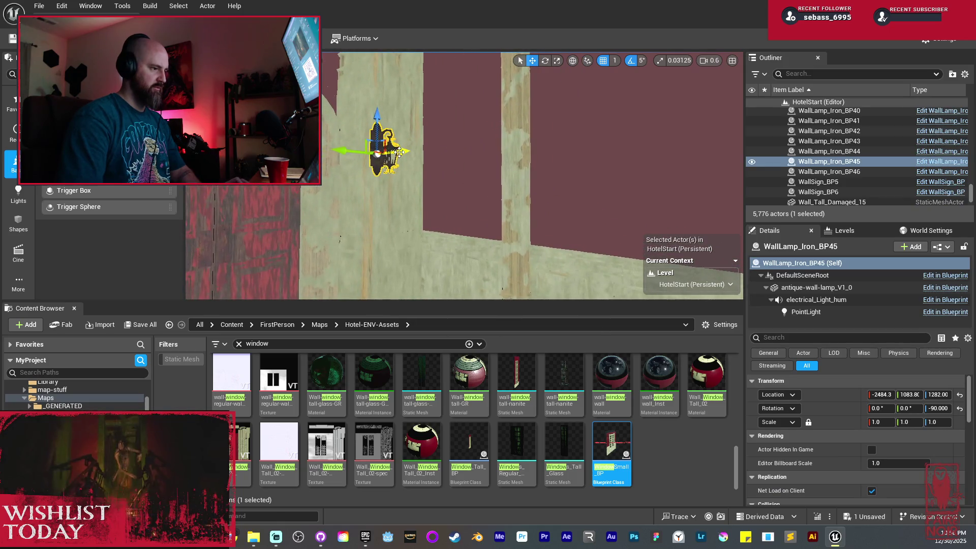
pyautogui.moveTo(399, 151)
pyautogui.mouseDown()
pyautogui.moveTo(368, 147)
pyautogui.moveTo(465, 147)
pyautogui.mouseUp()
pyautogui.press('e')
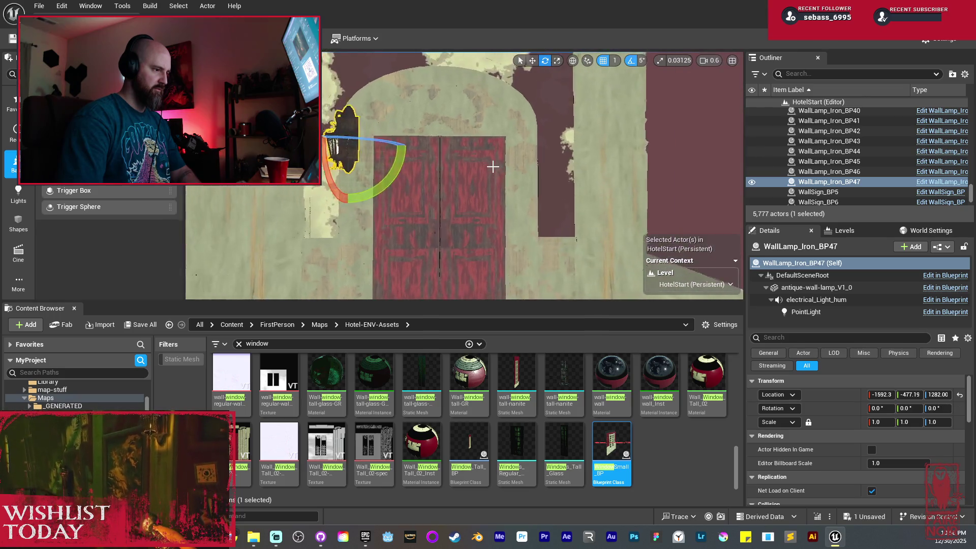
pyautogui.press('w')
pyautogui.moveTo(391, 148)
pyautogui.mouseDown()
pyautogui.moveTo(361, 145)
pyautogui.moveTo(466, 144)
pyautogui.moveTo(443, 149)
pyautogui.mouseUp()
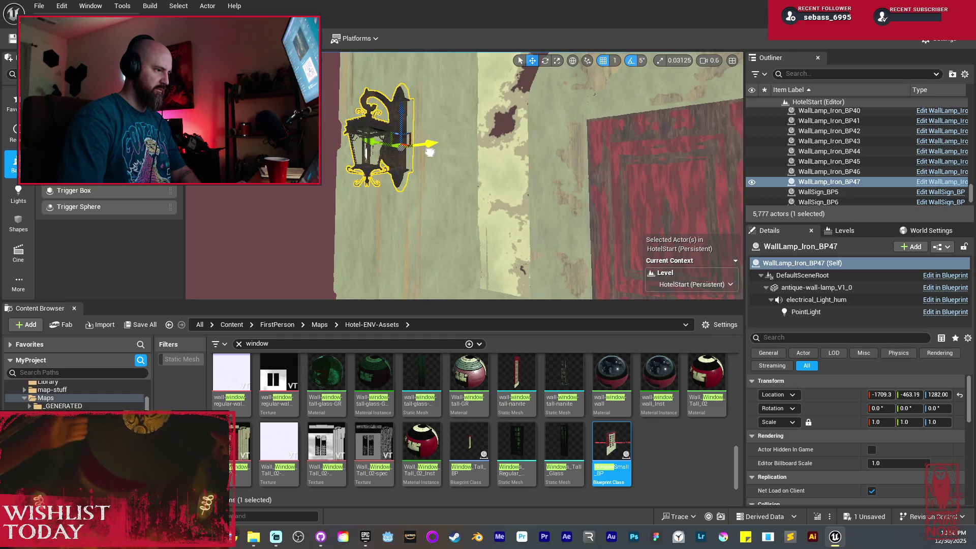
pyautogui.moveTo(397, 148)
pyautogui.mouseDown()
pyautogui.moveTo(434, 147)
pyautogui.moveTo(504, 192)
pyautogui.moveTo(438, 104)
pyautogui.mouseUp()
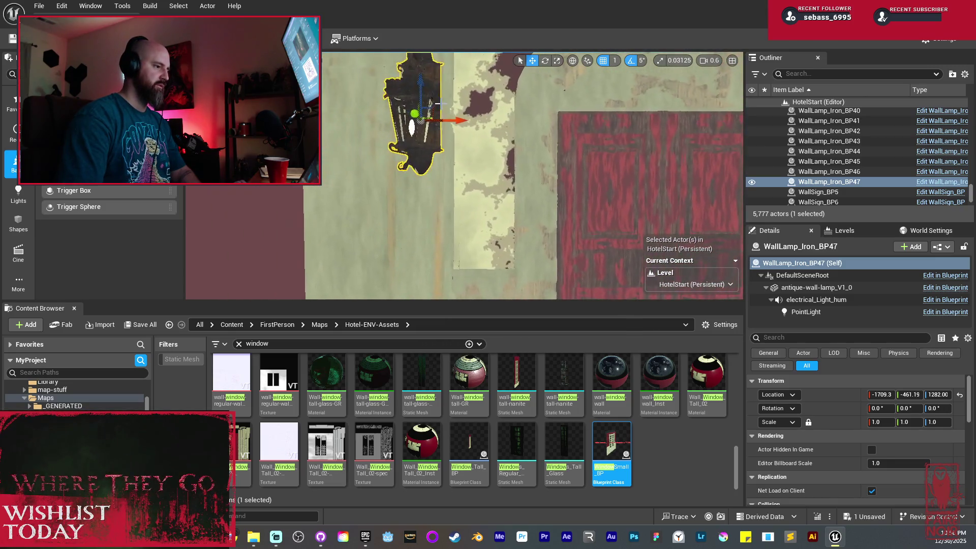
pyautogui.moveTo(467, 137)
pyautogui.mouseDown()
pyautogui.moveTo(475, 145)
pyautogui.moveTo(473, 133)
pyautogui.mouseUp()
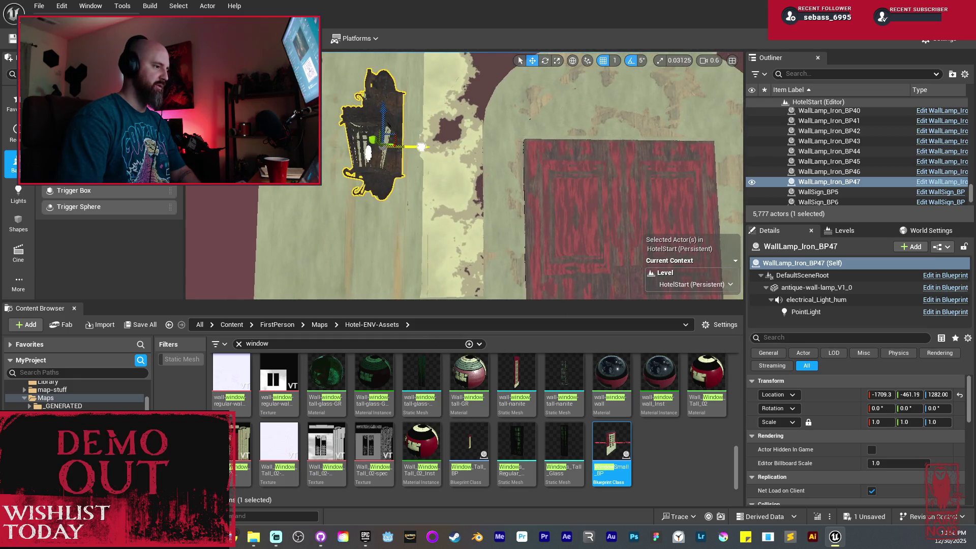
pyautogui.moveTo(418, 147)
pyautogui.mouseDown()
pyautogui.moveTo(406, 168)
pyautogui.moveTo(414, 160)
pyautogui.moveTo(441, 188)
pyautogui.moveTo(500, 183)
pyautogui.moveTo(445, 178)
pyautogui.mouseUp()
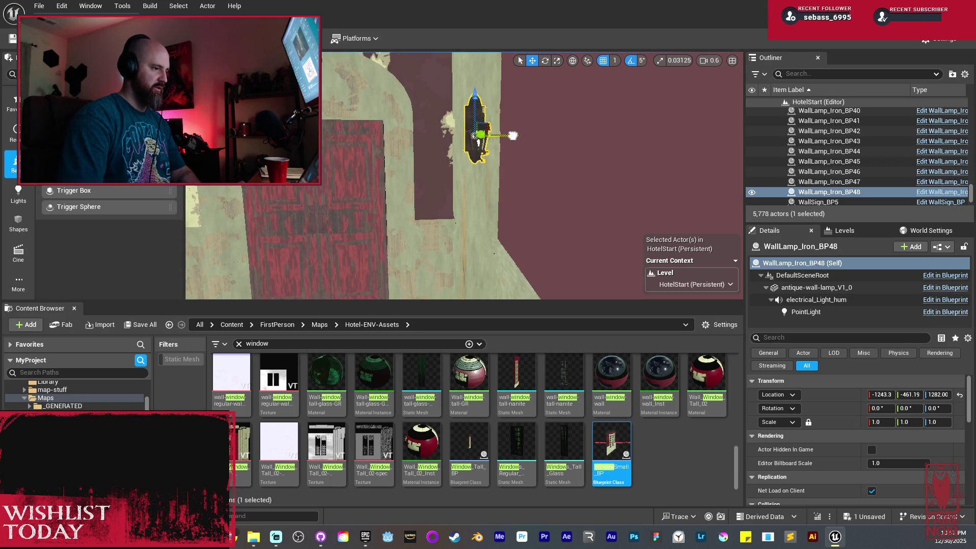
pyautogui.moveTo(476, 143); pyautogui.dragTo(497, 220)
# Step: Select the red door, arched wall, wall lamp and beam to check their placement
pyautogui.keyDown('ctrl'); pyautogui.click(474, 134); pyautogui.keyUp('ctrl')
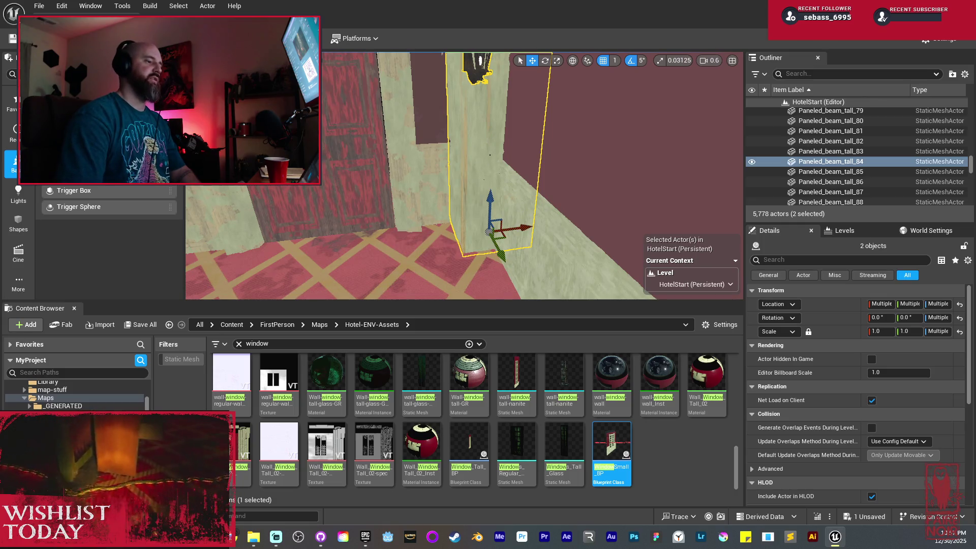
pyautogui.moveTo(464, 148); pyautogui.dragTo(358, 155)
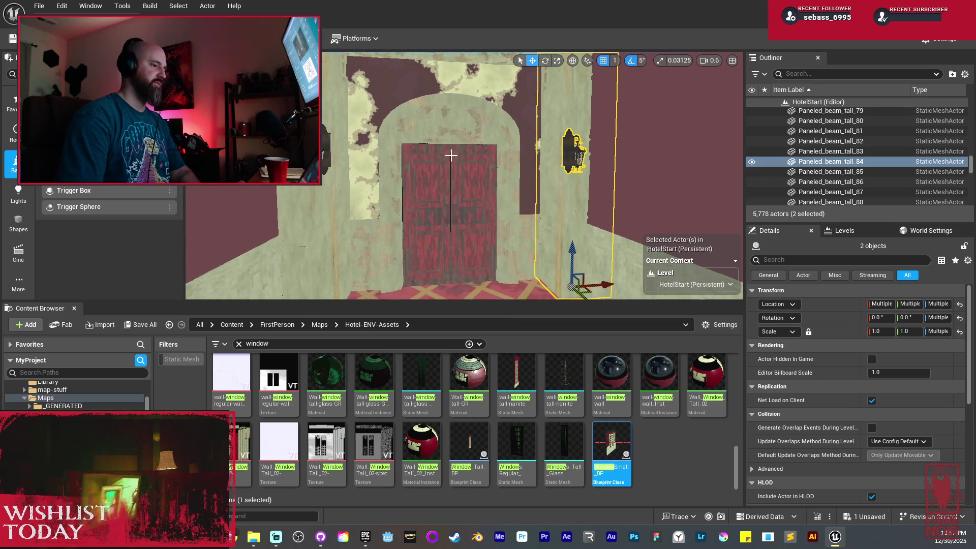
pyautogui.click(451, 155)
pyautogui.keyDown('ctrl'); pyautogui.click(444, 168); pyautogui.keyUp('ctrl')
pyautogui.keyDown('ctrl'); pyautogui.click(396, 101); pyautogui.keyUp('ctrl')
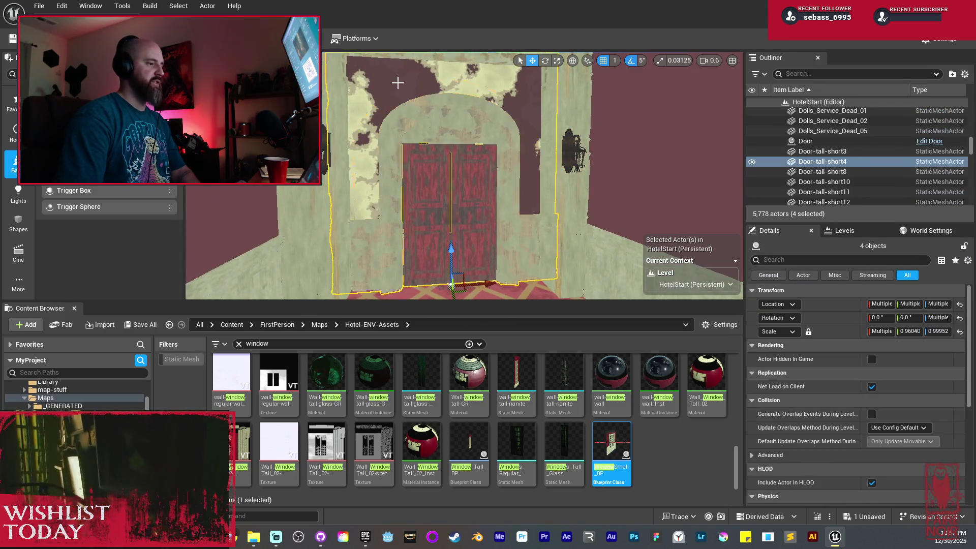
pyautogui.press('f')
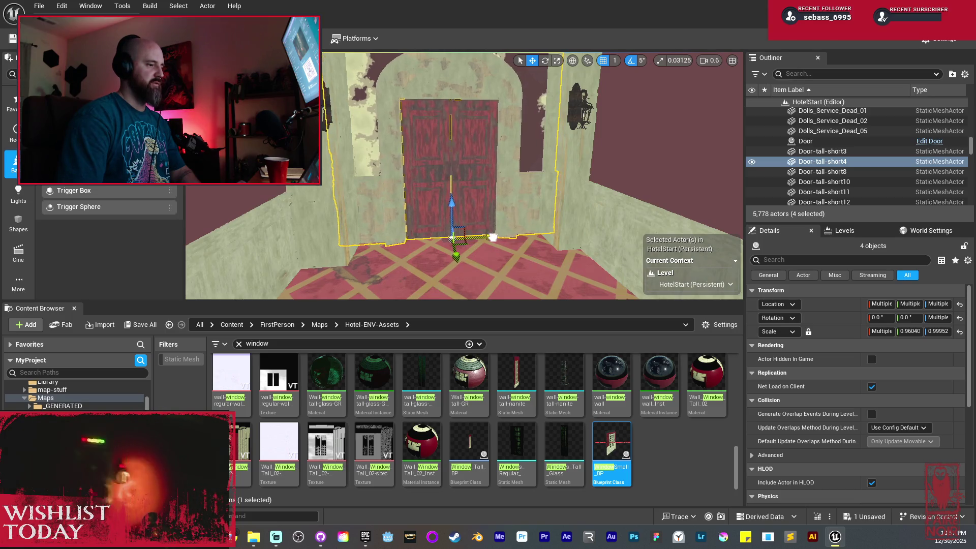
pyautogui.press('d')
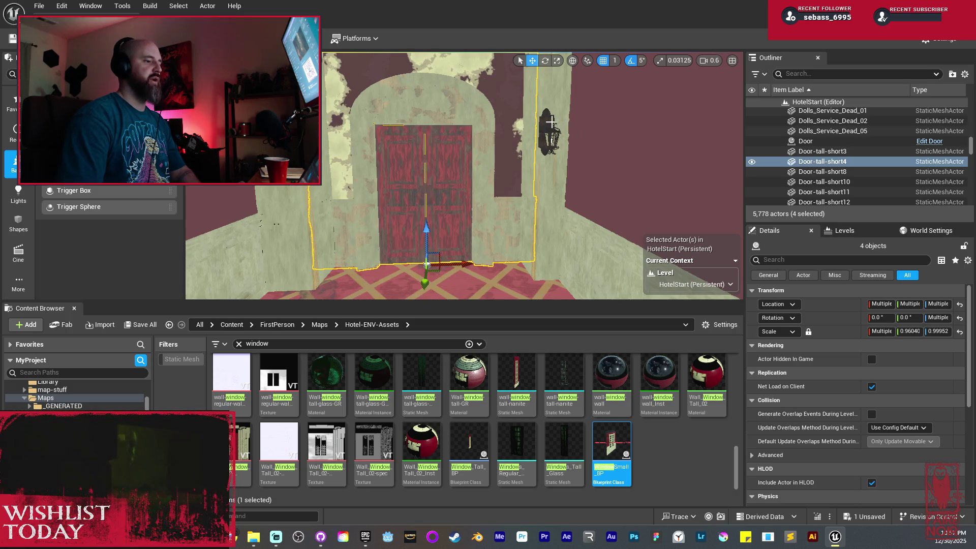
pyautogui.click(552, 120)
pyautogui.keyDown('ctrl'); pyautogui.click(559, 95); pyautogui.keyUp('ctrl')
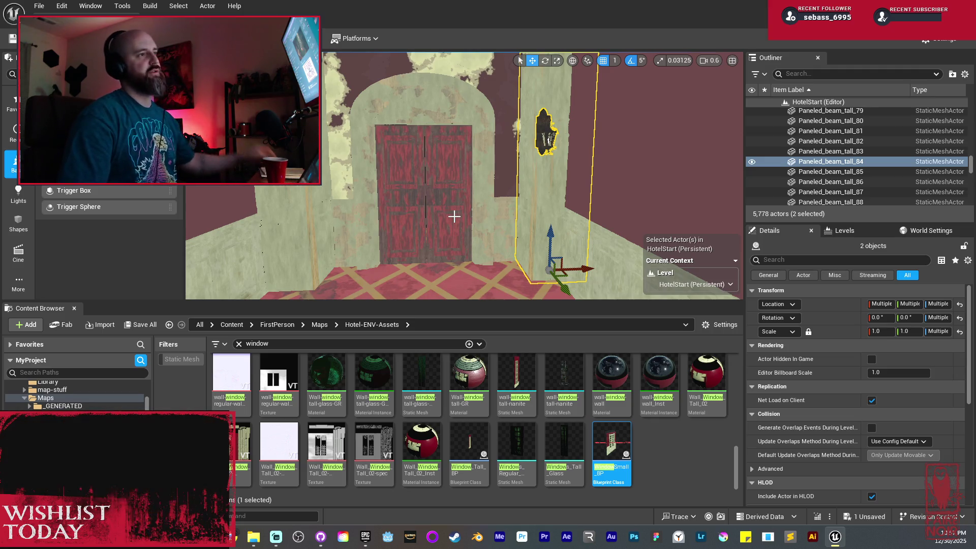
# Step: Save the level with Save All and Save Selected
pyautogui.click(143, 328)
pyautogui.click(568, 382)
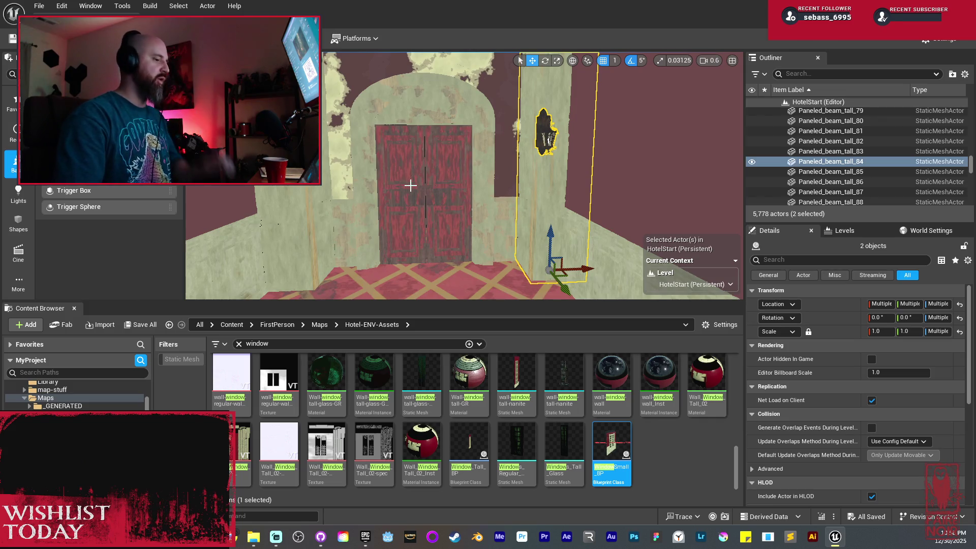
pyautogui.moveTo(410, 186)
pyautogui.mouseDown()
pyautogui.moveTo(331, 181)
pyautogui.moveTo(415, 185)
pyautogui.mouseUp()
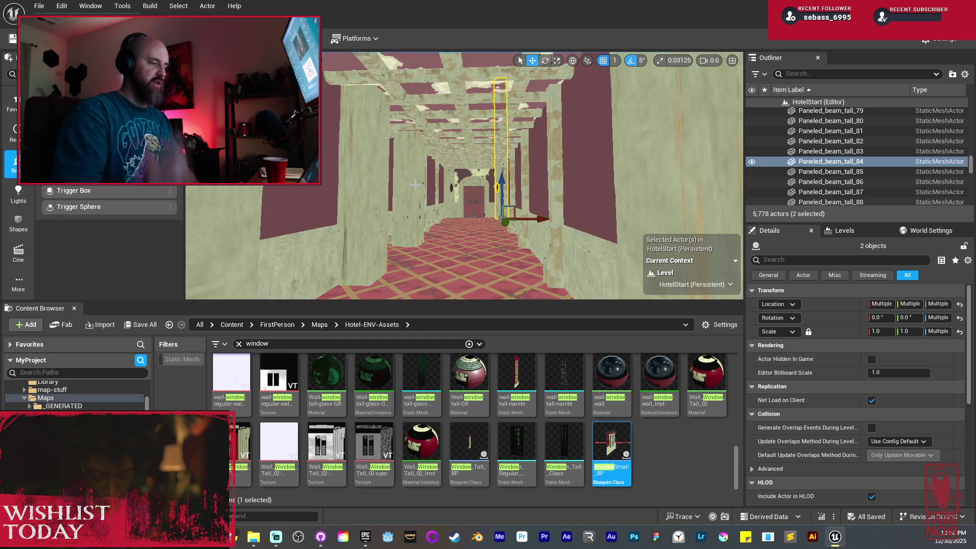
pyautogui.moveTo(415, 184); pyautogui.dragTo(433, 178)
# Step: Duplicate three ceiling panels twice, placing each copy further along the corridor ceiling
pyautogui.click(585, 193)
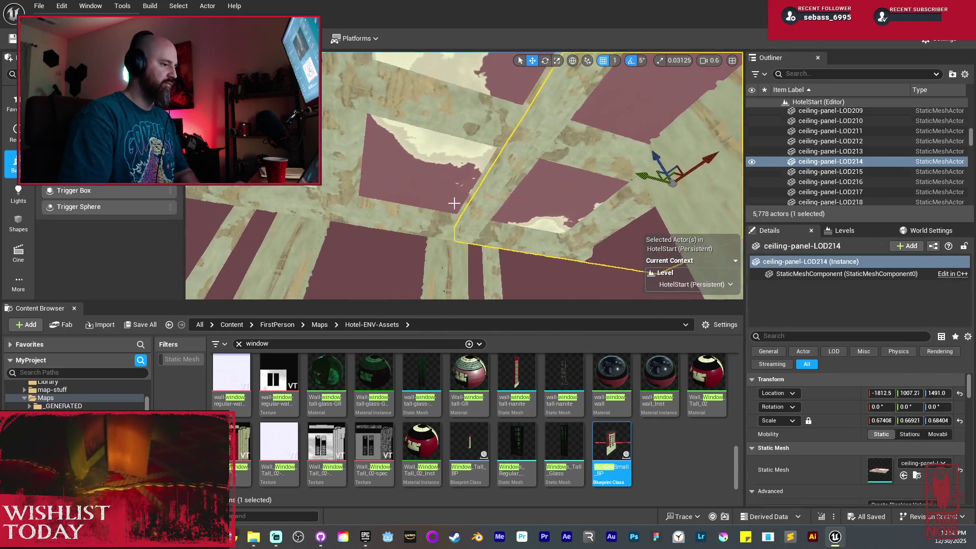
pyautogui.keyDown('ctrl'); pyautogui.click(453, 203); pyautogui.keyUp('ctrl')
pyautogui.keyDown('ctrl'); pyautogui.click(397, 220); pyautogui.keyUp('ctrl')
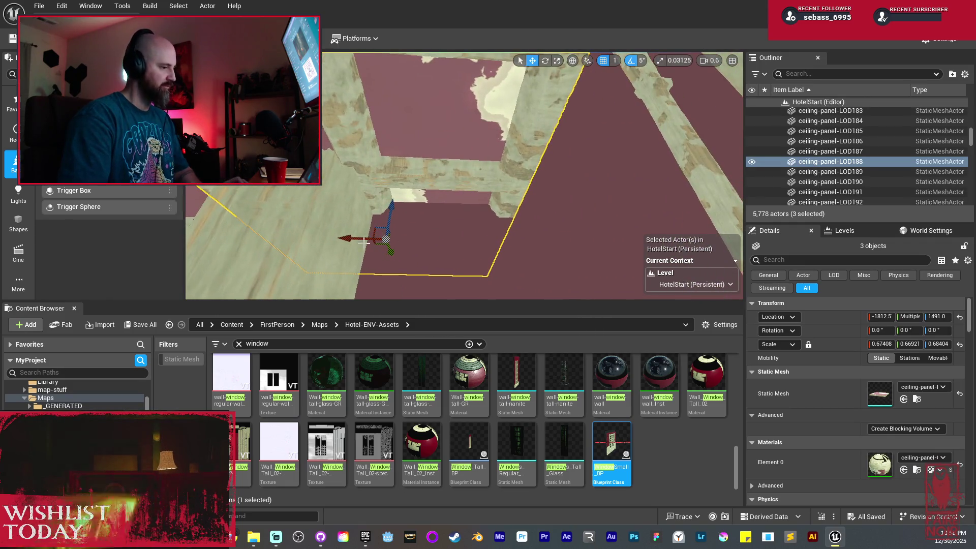
pyautogui.hotkey('ctrl', 'd')
pyautogui.moveTo(528, 240); pyautogui.dragTo(648, 187)
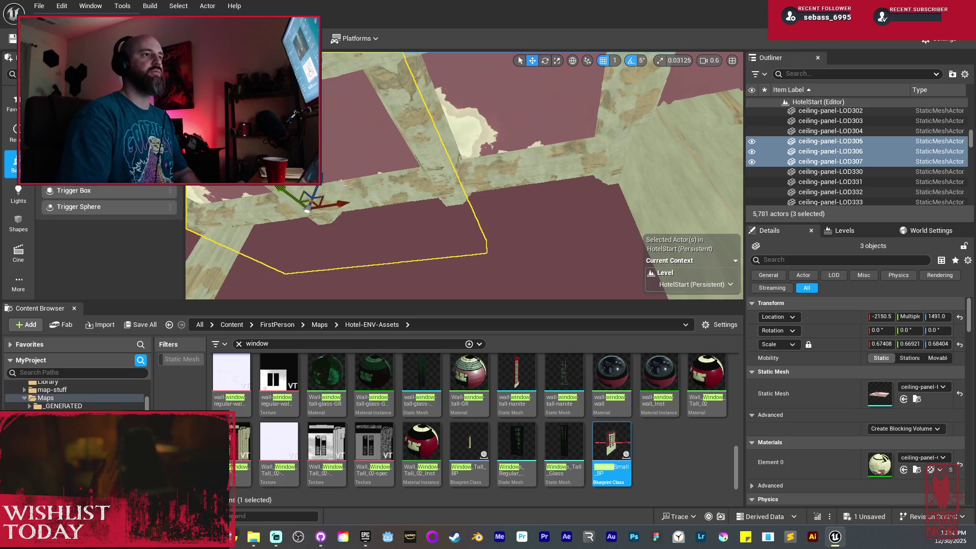
pyautogui.press('f')
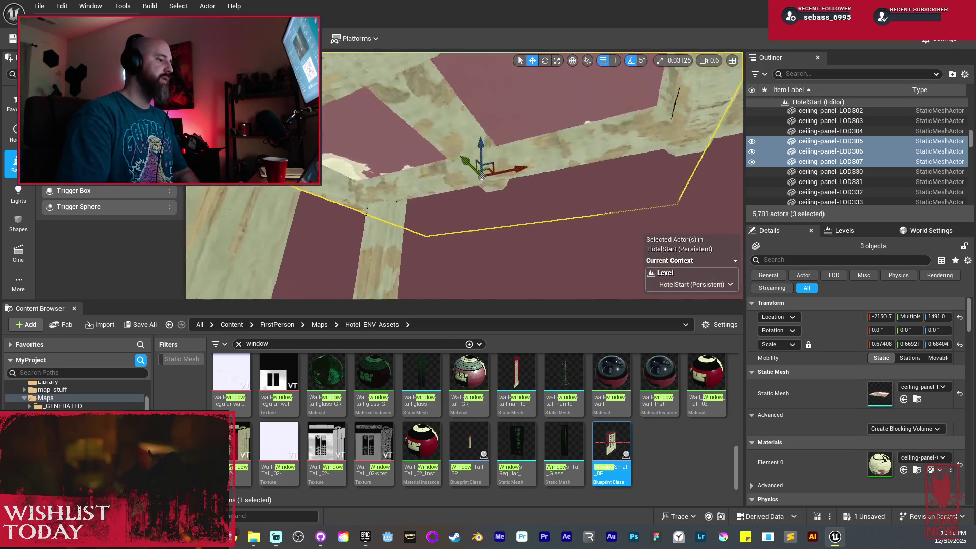
pyautogui.moveTo(571, 164); pyautogui.dragTo(349, 150)
# Step: Save the HotelStart level with Save All and Save Selected
pyautogui.click(140, 324)
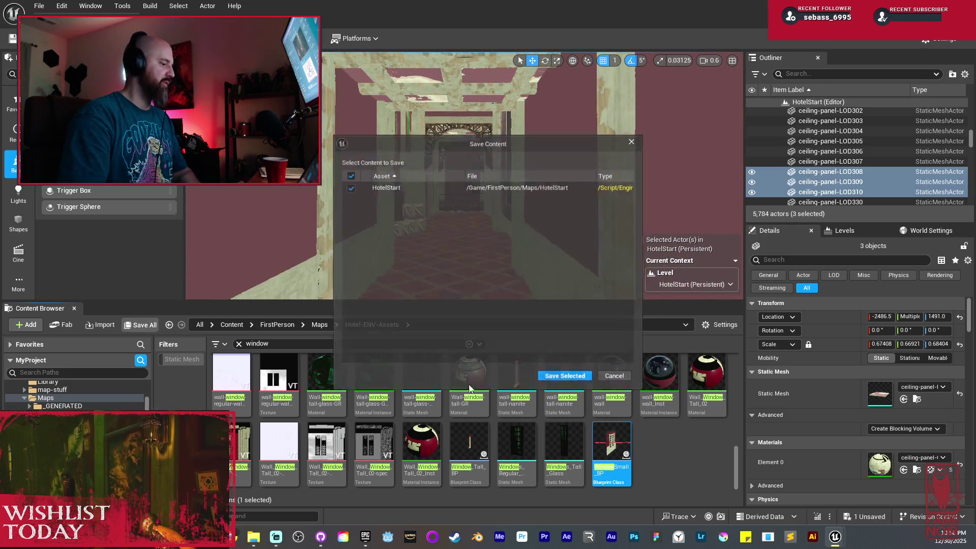
pyautogui.click(587, 386)
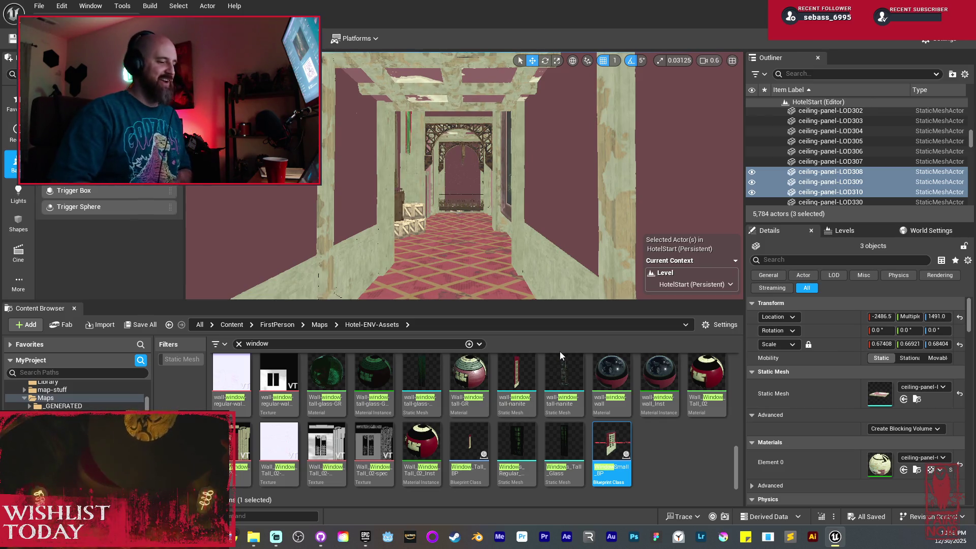
pyautogui.moveTo(502, 235)
pyautogui.mouseDown()
pyautogui.moveTo(501, 209)
pyautogui.moveTo(453, 206)
pyautogui.moveTo(503, 213)
pyautogui.moveTo(511, 271)
pyautogui.moveTo(503, 269)
pyautogui.mouseUp()
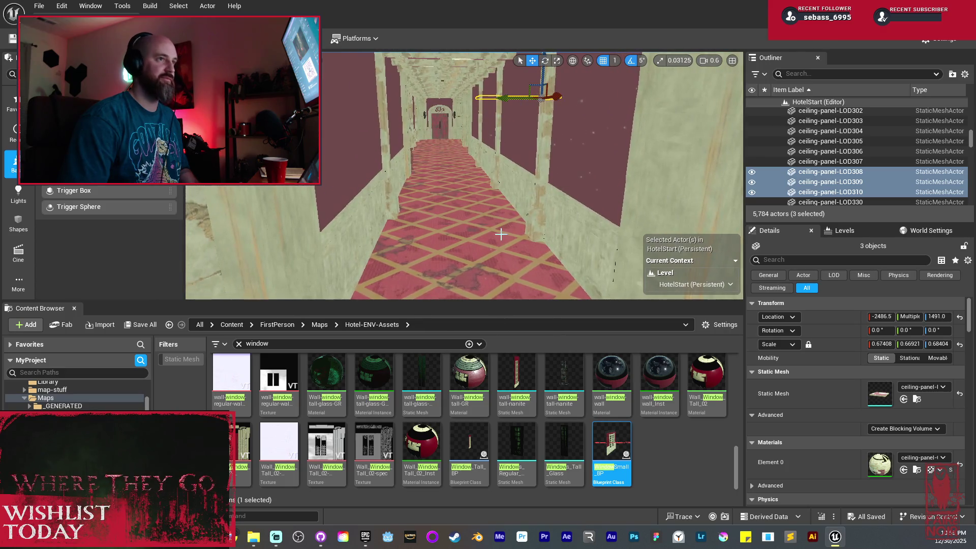
# Step: Select three picture frames and turn them 90° onto the hallway wall
pyautogui.moveTo(500, 234)
pyautogui.mouseDown()
pyautogui.moveTo(478, 190)
pyautogui.moveTo(488, 232)
pyautogui.moveTo(500, 231)
pyautogui.mouseUp()
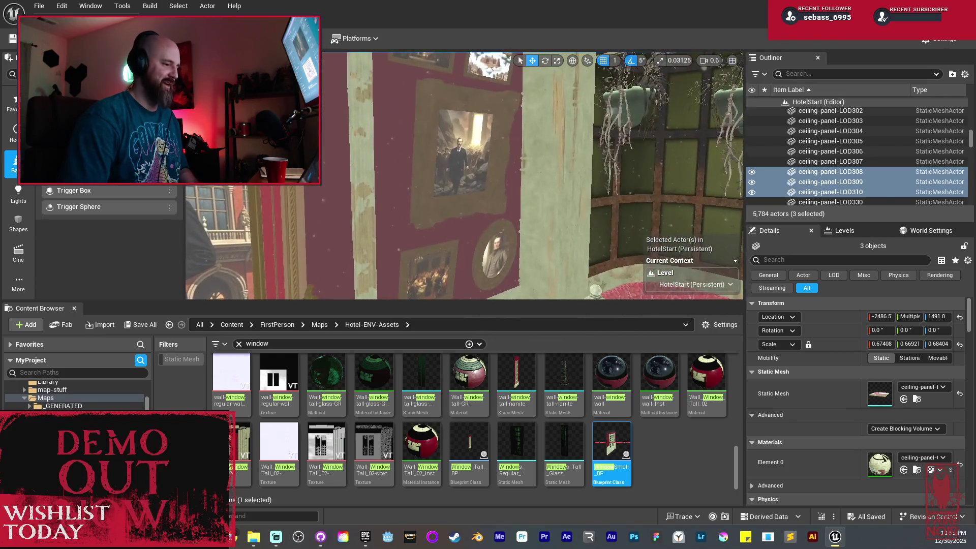
pyautogui.click(478, 102)
pyautogui.keyDown('ctrl'); pyautogui.click(458, 172); pyautogui.keyUp('ctrl')
pyautogui.keyDown('ctrl'); pyautogui.click(509, 192); pyautogui.keyUp('ctrl')
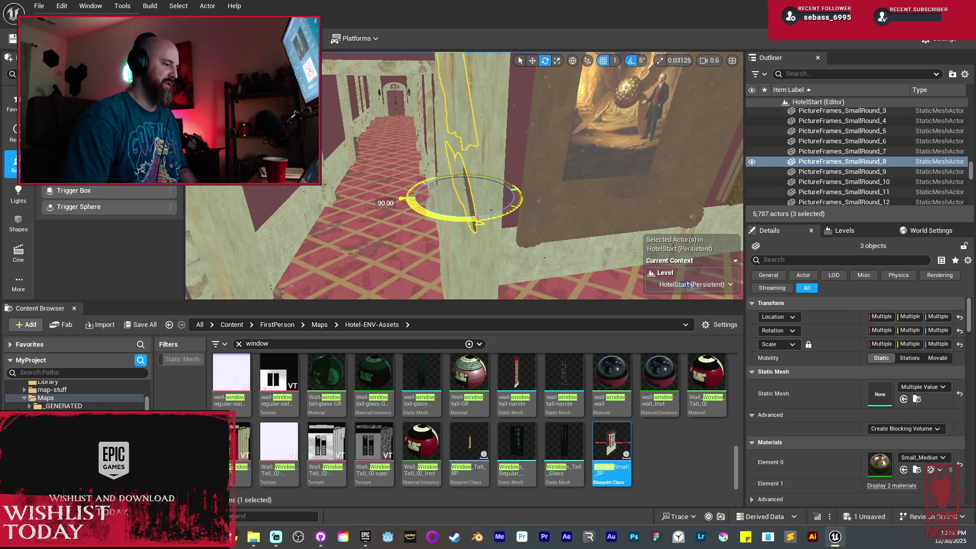
pyautogui.press('w')
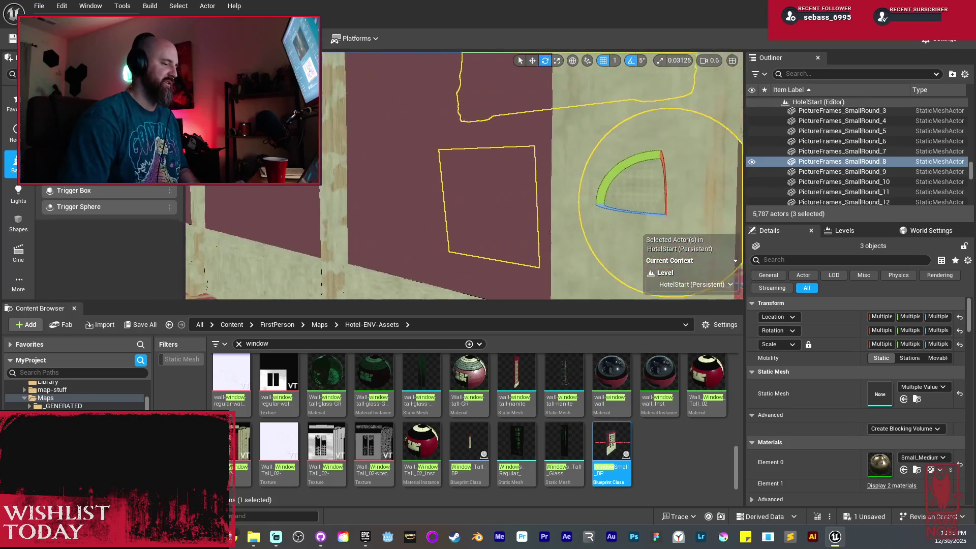
pyautogui.press('w')
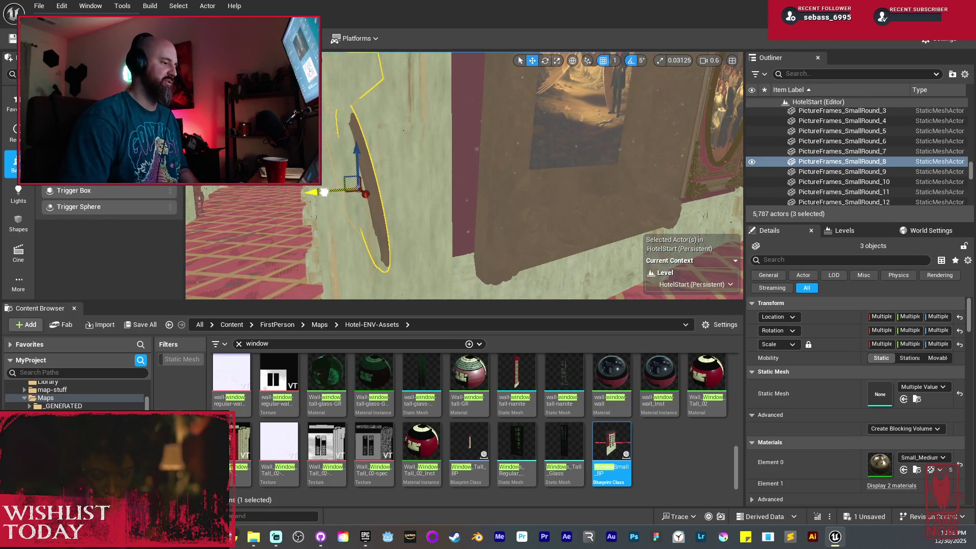
pyautogui.moveTo(343, 192)
pyautogui.mouseDown()
pyautogui.moveTo(405, 206)
pyautogui.moveTo(621, 176)
pyautogui.moveTo(550, 185)
pyautogui.mouseUp()
# Step: Lower PictureFrames_Medium_13 on the wall and nudge SmallRound_8 from X 566.0 to 562.0
pyautogui.click(551, 185)
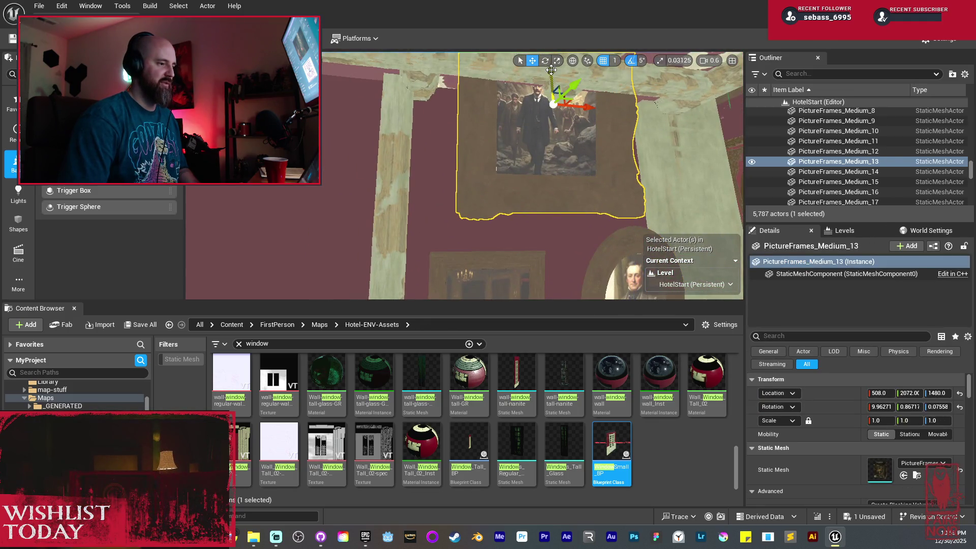
pyautogui.moveTo(551, 70)
pyautogui.mouseDown()
pyautogui.moveTo(586, 180)
pyautogui.moveTo(366, 200)
pyautogui.mouseUp()
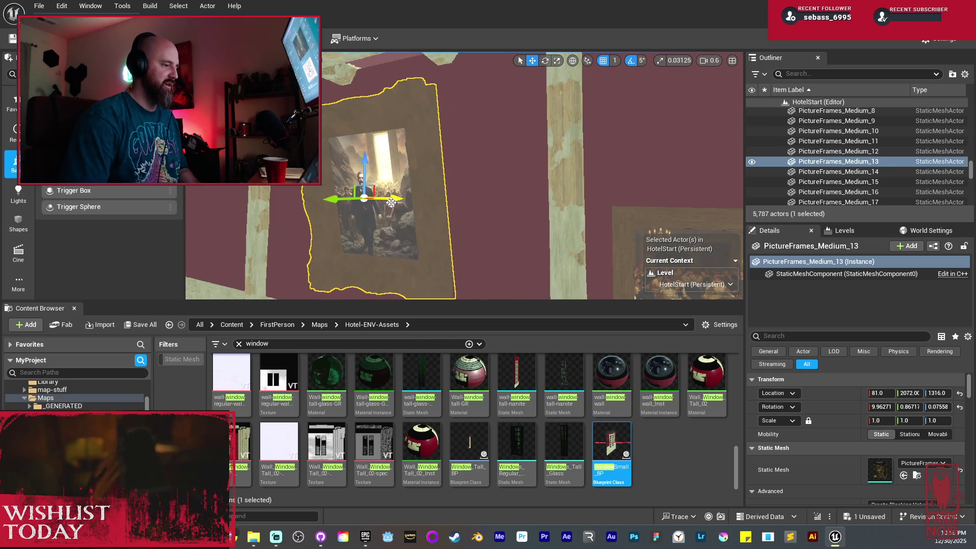
pyautogui.click(398, 203)
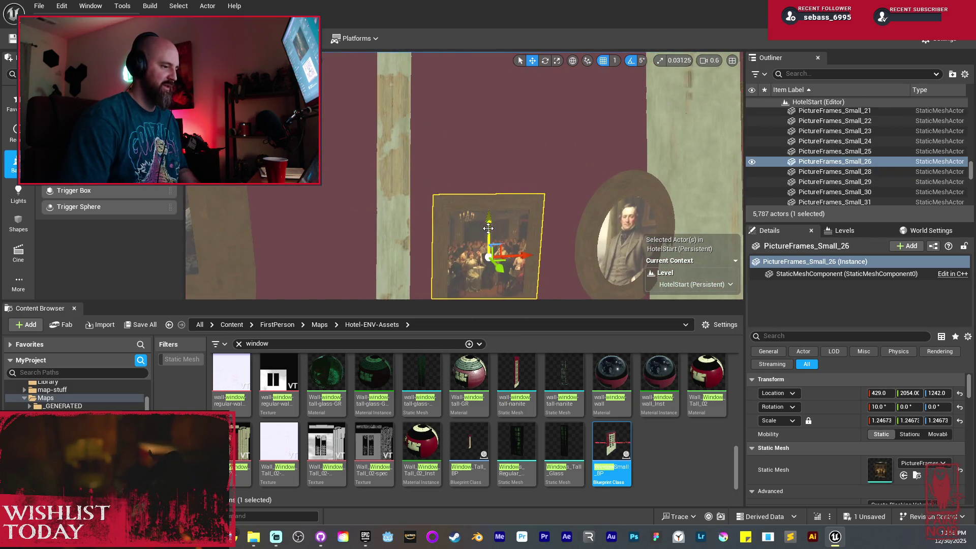
pyautogui.click(590, 216)
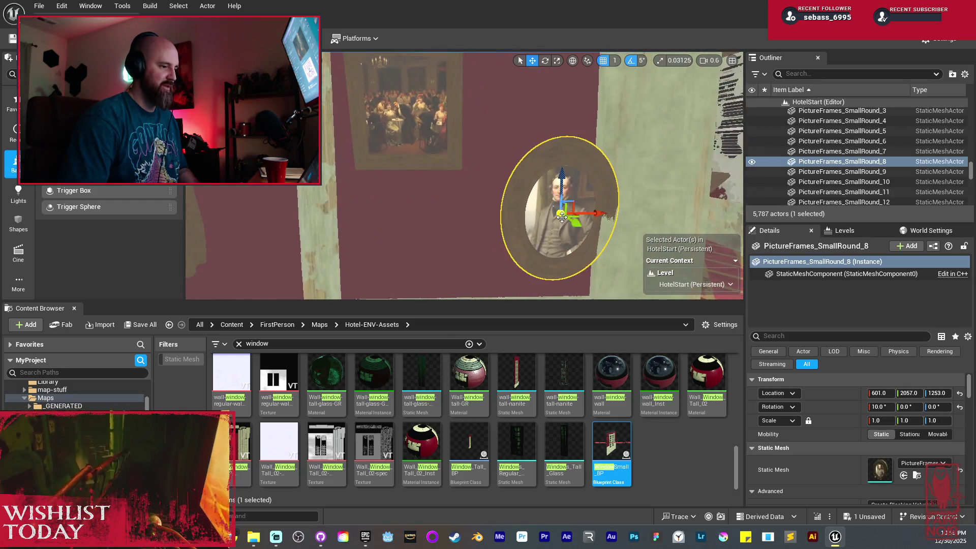
pyautogui.moveTo(594, 217); pyautogui.dragTo(548, 217)
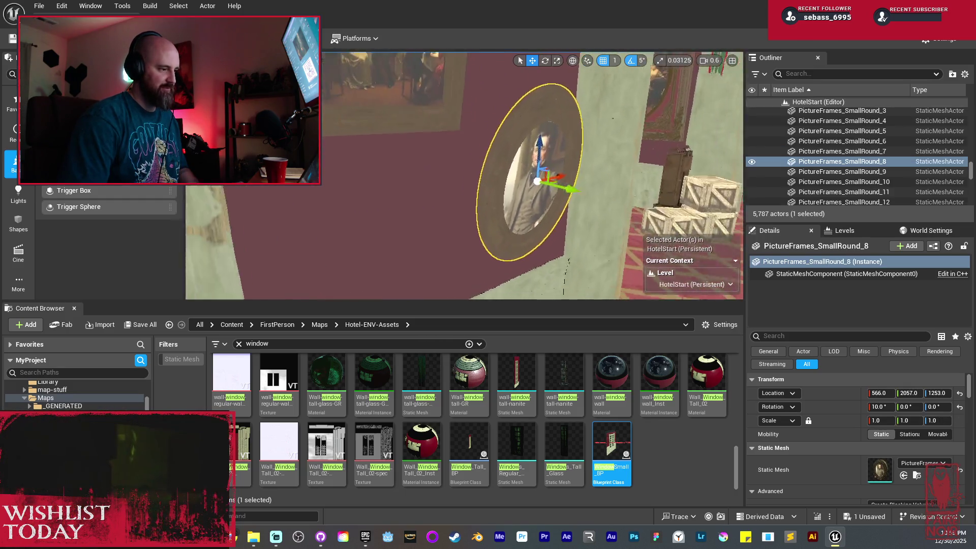
pyautogui.press('w')
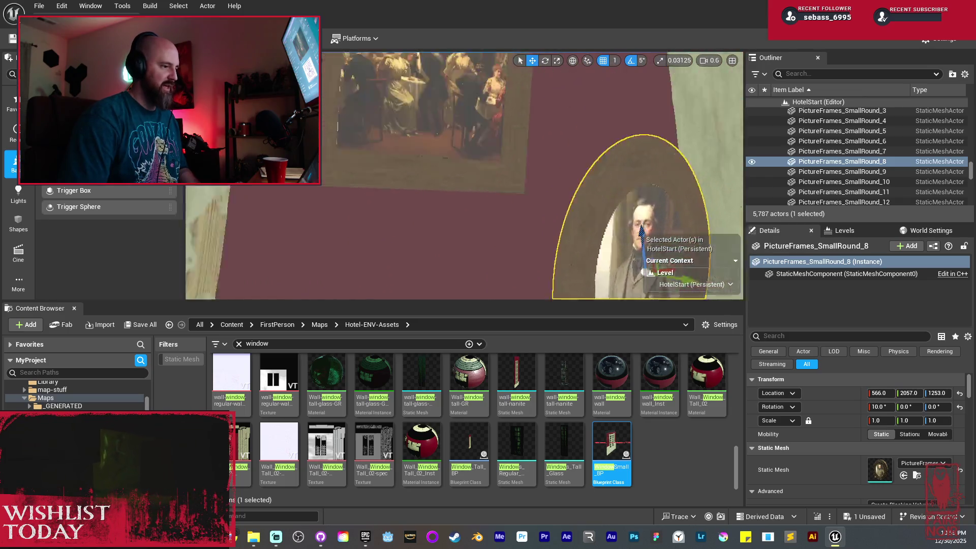
pyautogui.scroll(-2, 488, 223)
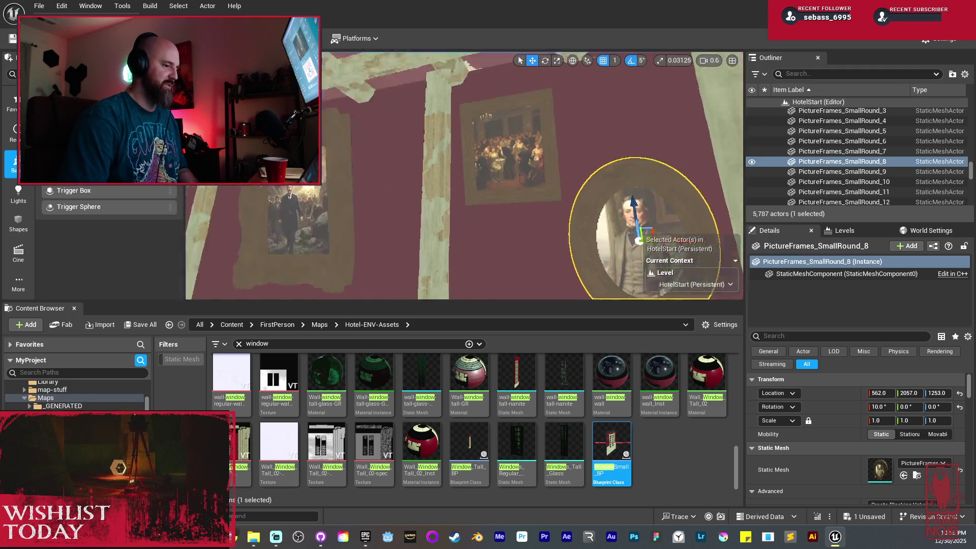
pyautogui.press('f')
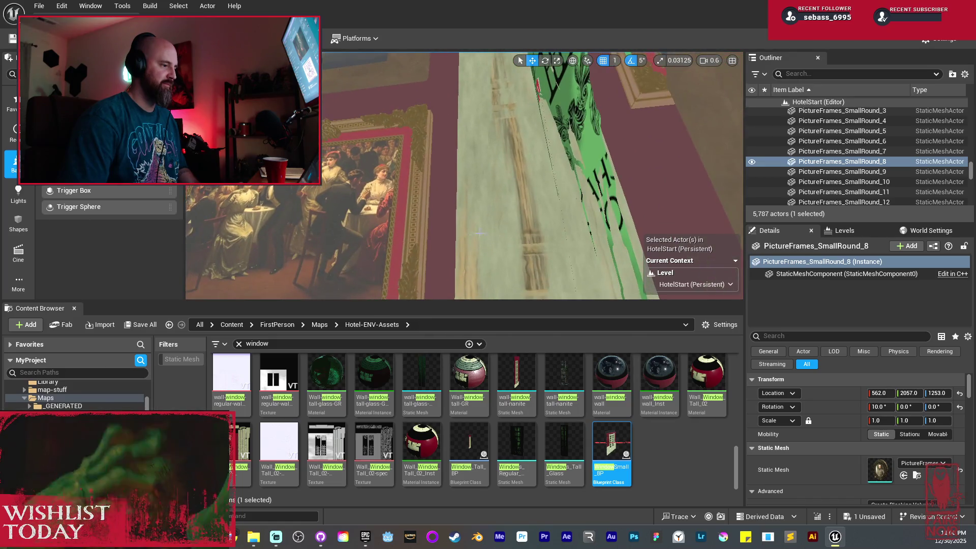
pyautogui.click(321, 147)
# Step: Duplicate the café painting, rotate it 90° and slide it flat against the wall
pyautogui.press('f')
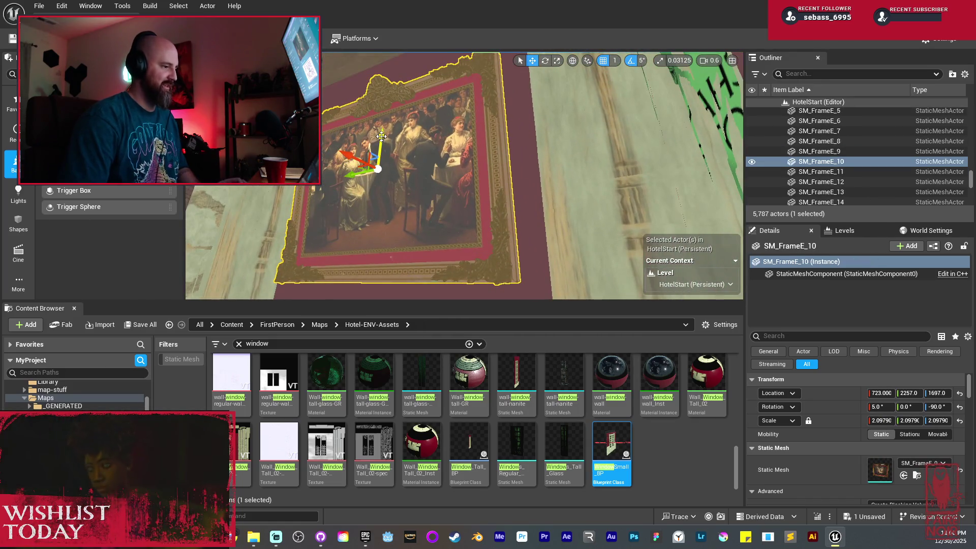
pyautogui.hotkey('ctrl', 'd')
pyautogui.press('End')
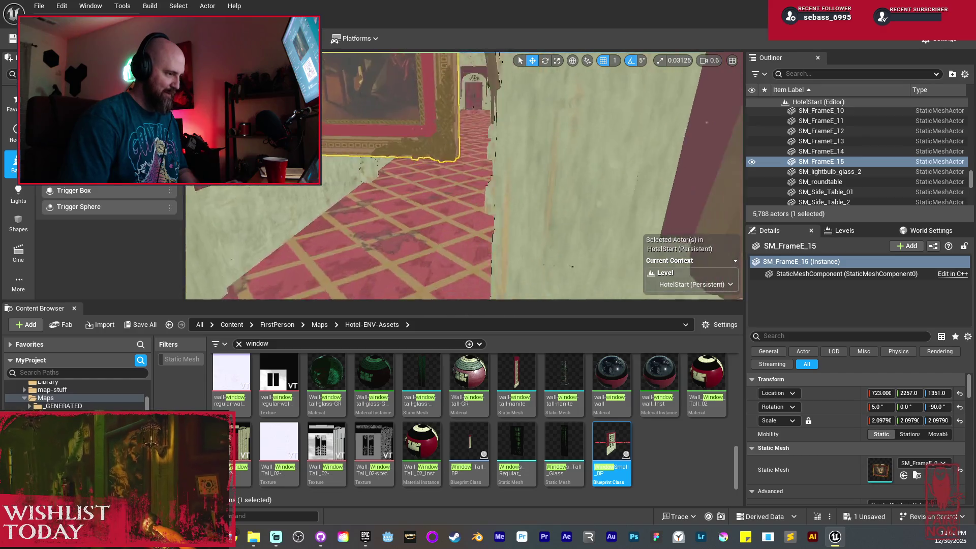
pyautogui.moveTo(344, 137); pyautogui.dragTo(379, 121)
pyautogui.press('f')
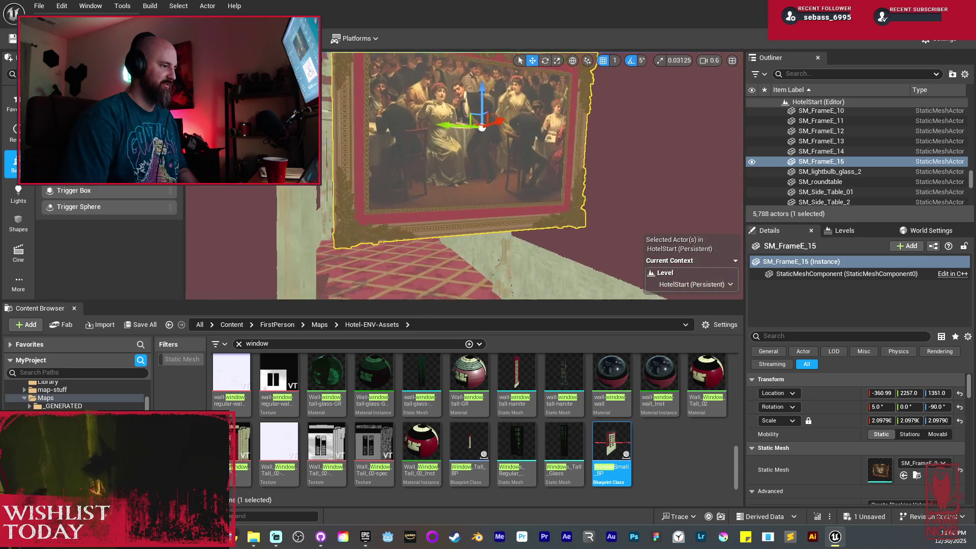
pyautogui.press('e')
pyautogui.moveTo(455, 120); pyautogui.dragTo(480, 121)
pyautogui.press('w')
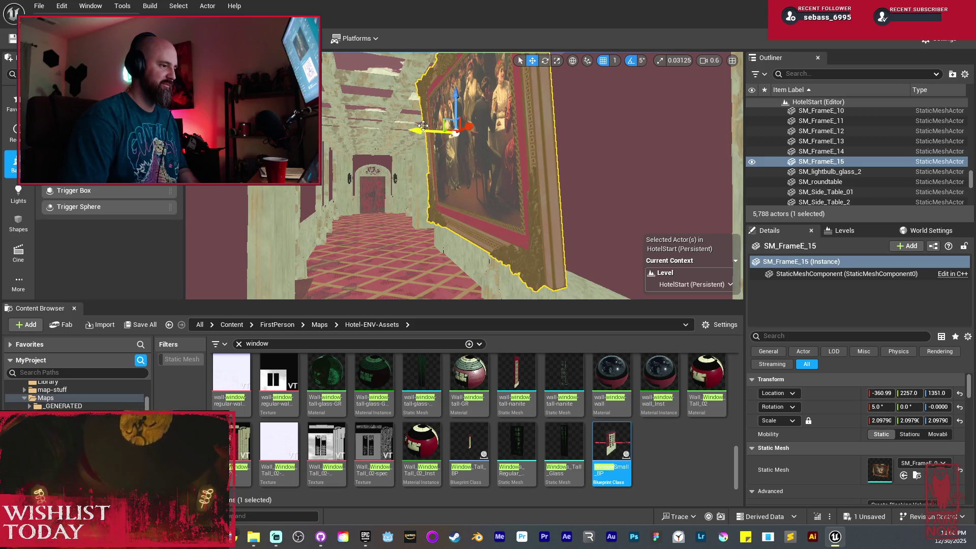
pyautogui.press('f')
pyautogui.moveTo(501, 154)
pyautogui.mouseDown()
pyautogui.moveTo(579, 174)
pyautogui.moveTo(642, 169)
pyautogui.mouseUp()
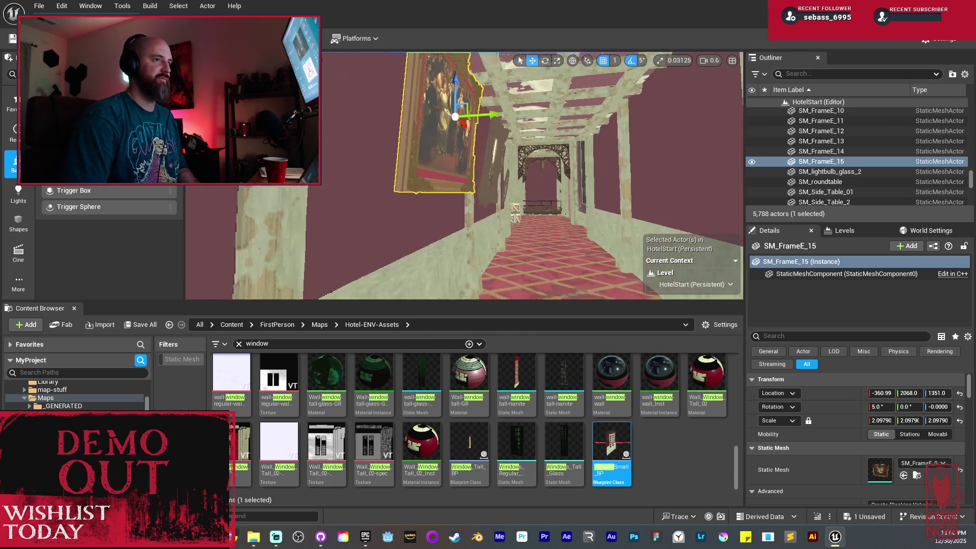
pyautogui.press('f')
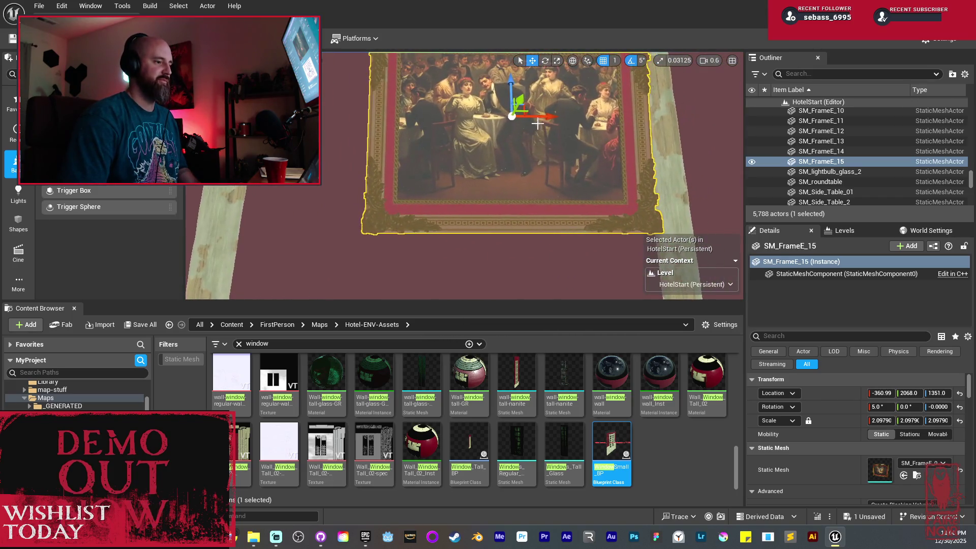
pyautogui.moveTo(514, 181)
pyautogui.mouseDown()
pyautogui.moveTo(488, 162)
pyautogui.moveTo(476, 183)
pyautogui.moveTo(457, 168)
pyautogui.moveTo(437, 177)
pyautogui.moveTo(376, 175)
pyautogui.mouseUp()
pyautogui.scroll(-2, 482, 145)
# Step: Hang a second copy across the hallway, facing -180.0 at X -756.99, Y 2527.0
pyautogui.click(554, 153)
pyautogui.moveTo(548, 133); pyautogui.dragTo(494, 142)
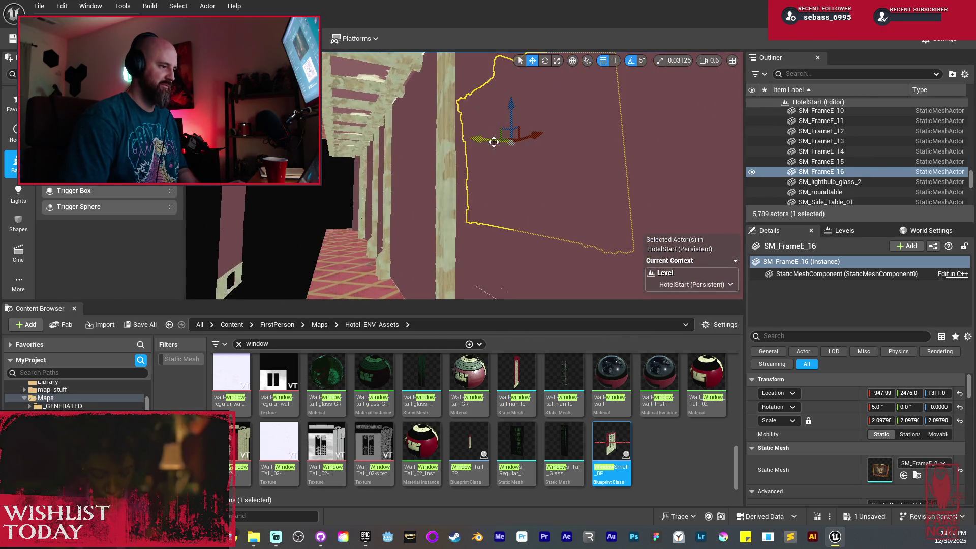
pyautogui.moveTo(457, 178); pyautogui.dragTo(437, 178)
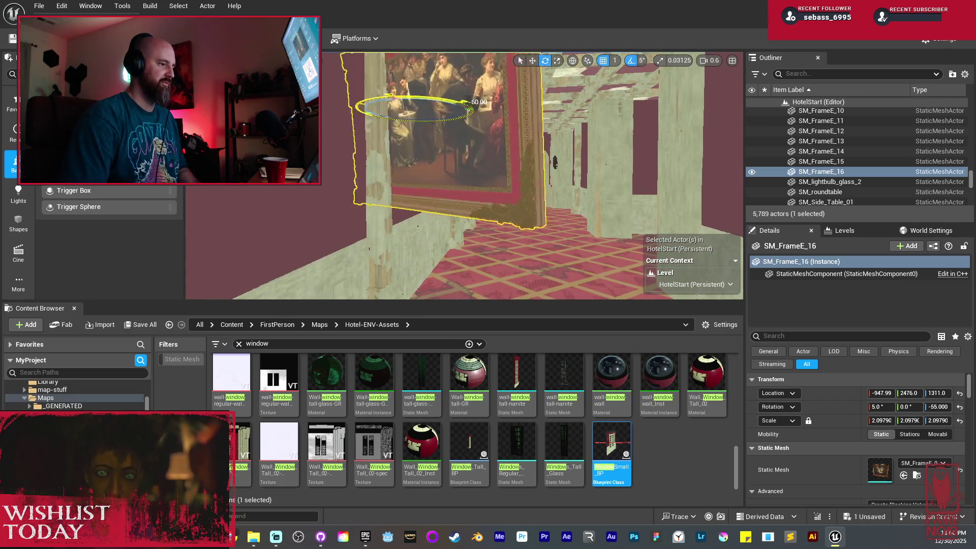
pyautogui.moveTo(468, 104); pyautogui.dragTo(471, 111)
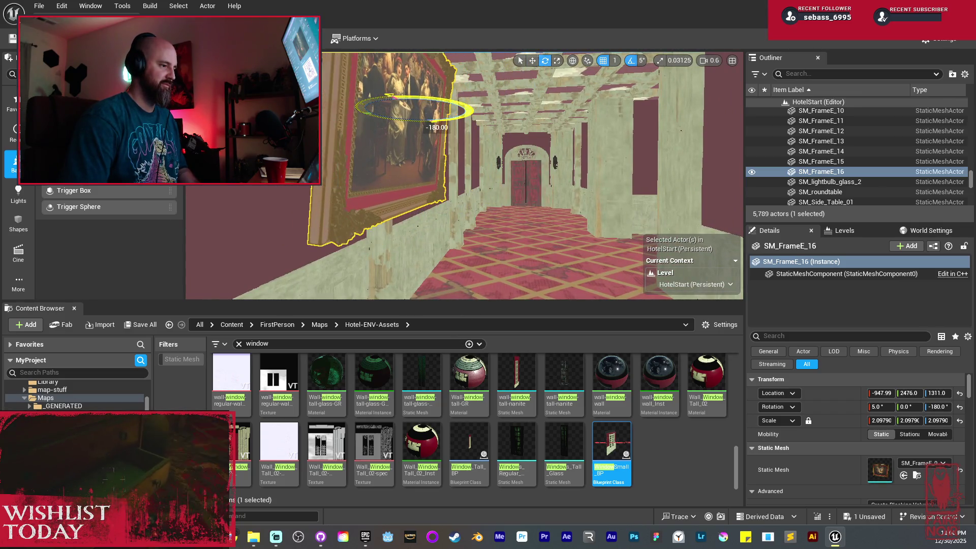
pyautogui.press('f')
pyautogui.press('w')
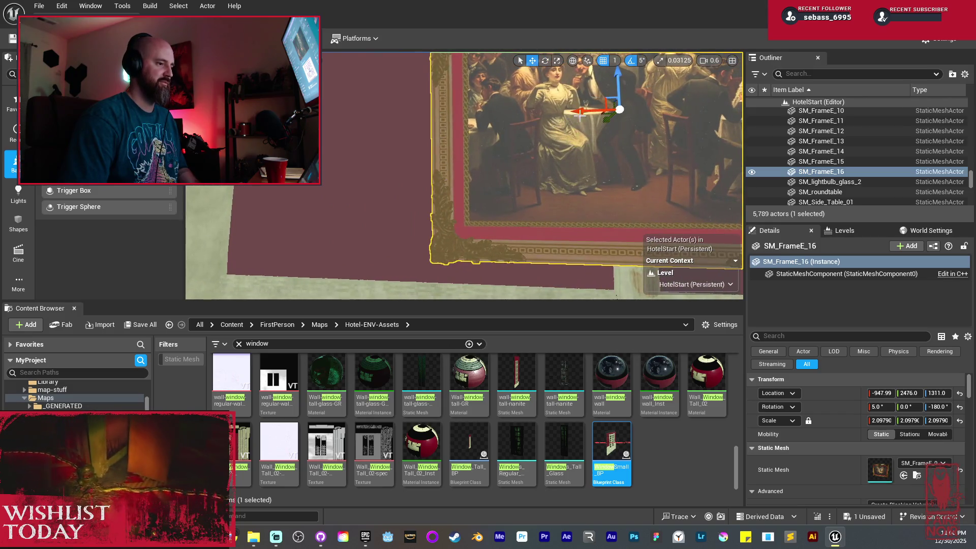
pyautogui.moveTo(580, 115)
pyautogui.mouseDown()
pyautogui.moveTo(390, 113)
pyautogui.moveTo(420, 119)
pyautogui.mouseUp()
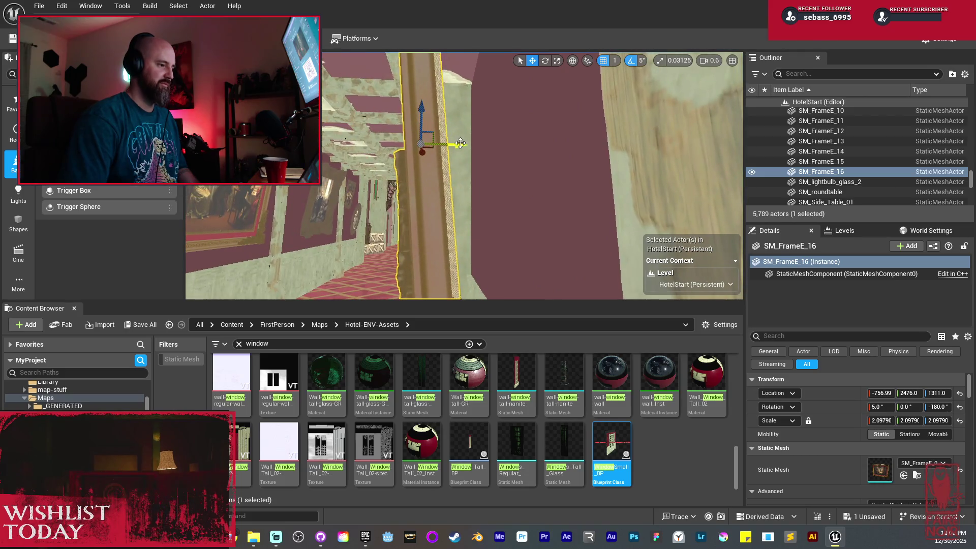
pyautogui.moveTo(502, 159)
pyautogui.mouseDown()
pyautogui.moveTo(406, 99)
pyautogui.moveTo(416, 99)
pyautogui.mouseUp()
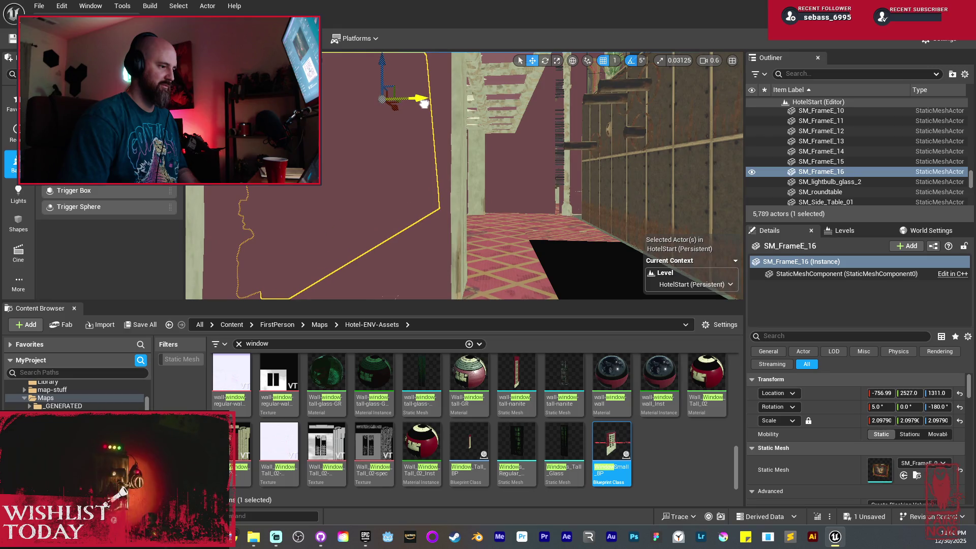
pyautogui.press('f')
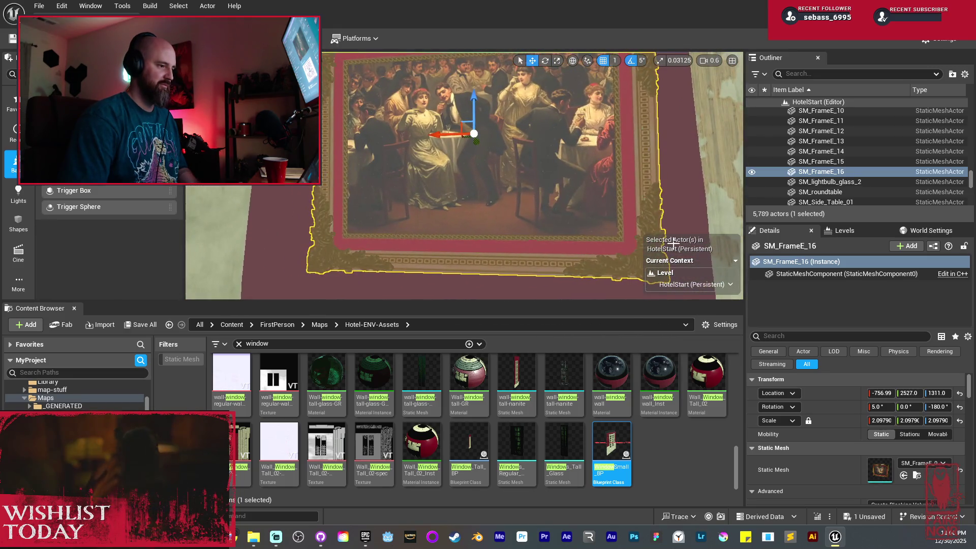
pyautogui.scroll(-5, 907, 500)
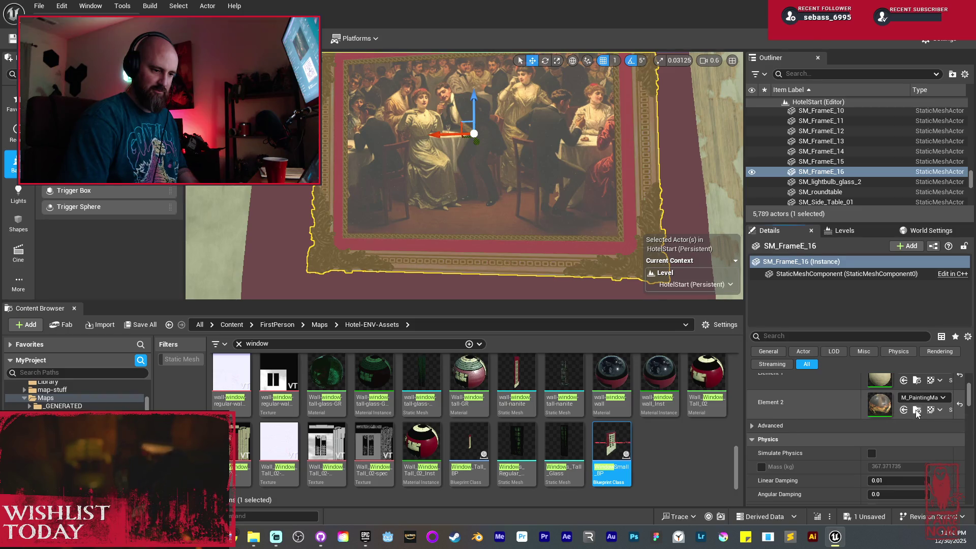
# Step: Show the painting's Element 2 material M_PaintingMaster in the PaintingFrames Content Browser folder
pyautogui.click(917, 413)
pyautogui.moveTo(278, 442)
pyautogui.mouseDown()
pyautogui.moveTo(477, 460)
pyautogui.moveTo(879, 404)
pyautogui.mouseUp()
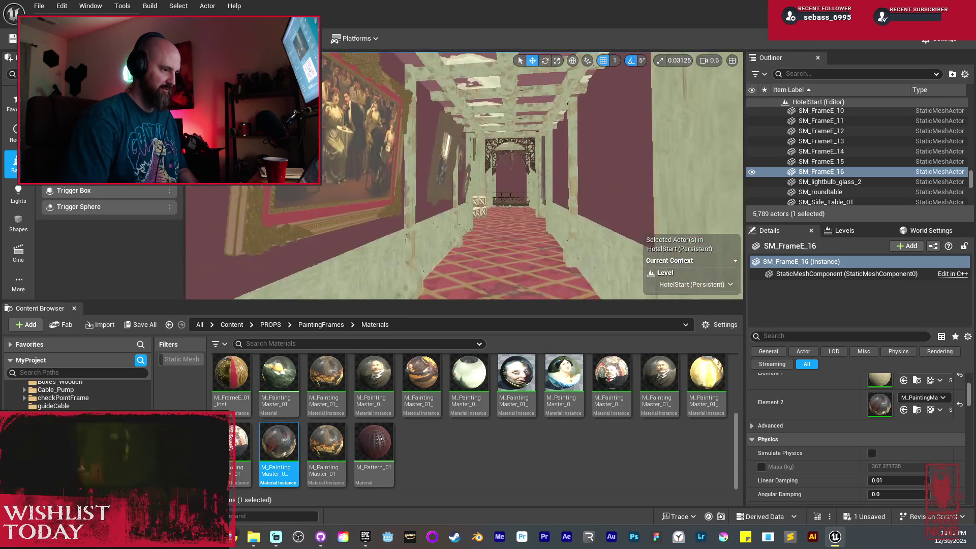
pyautogui.press('w')
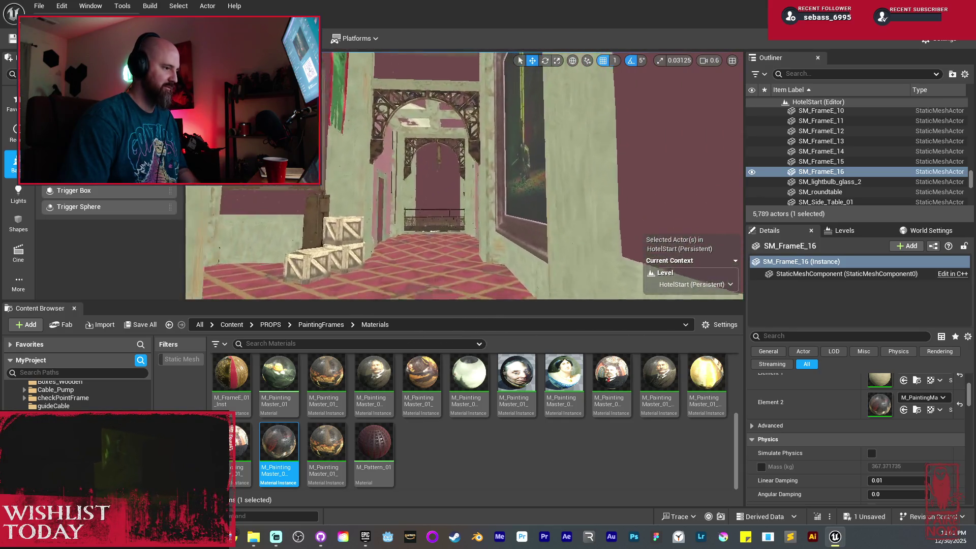
pyautogui.press('w')
pyautogui.moveTo(546, 224)
pyautogui.mouseDown()
pyautogui.moveTo(508, 168)
pyautogui.moveTo(541, 216)
pyautogui.mouseUp()
pyautogui.keyDown('ctrl'); pyautogui.click(508, 269); pyautogui.keyUp('ctrl')
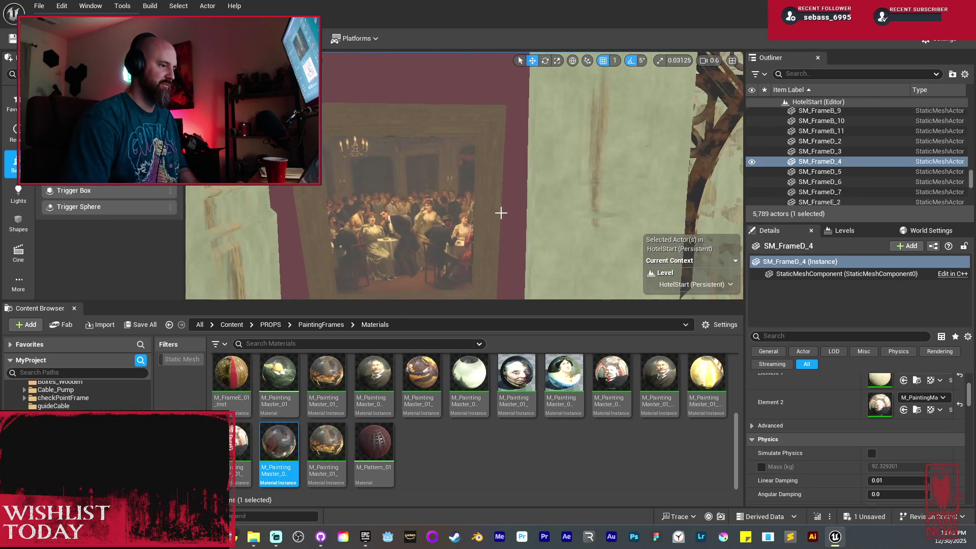
# Step: Duplicate the pair of paintings and move the copies further down the corridor
pyautogui.moveTo(482, 209); pyautogui.dragTo(488, 218)
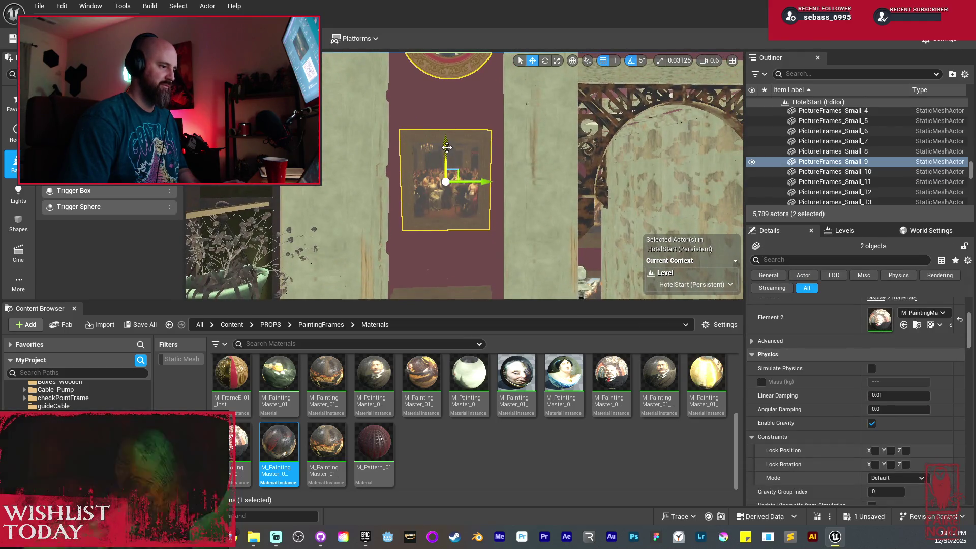
pyautogui.moveTo(447, 167)
pyautogui.mouseDown()
pyautogui.moveTo(447, 251)
pyautogui.moveTo(468, 256)
pyautogui.moveTo(457, 244)
pyautogui.moveTo(437, 264)
pyautogui.moveTo(424, 176)
pyautogui.moveTo(527, 141)
pyautogui.moveTo(579, 181)
pyautogui.mouseUp()
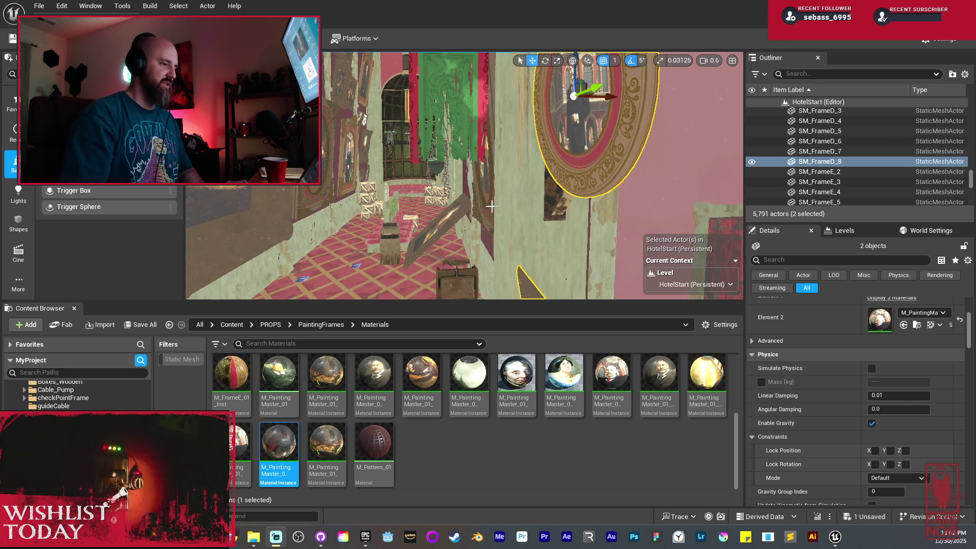
pyautogui.moveTo(490, 206)
pyautogui.mouseDown()
pyautogui.moveTo(585, 168)
pyautogui.moveTo(645, 101)
pyautogui.moveTo(582, 114)
pyautogui.mouseUp()
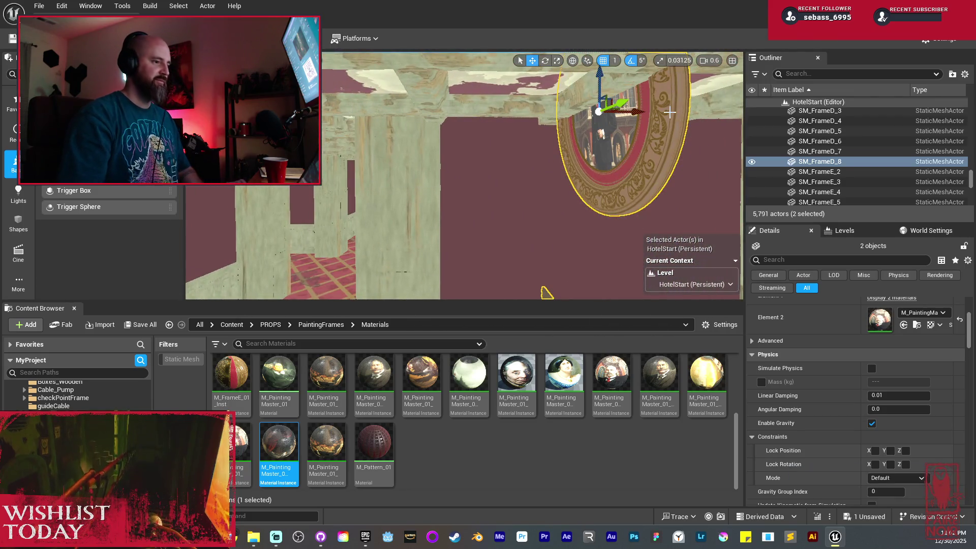
pyautogui.moveTo(669, 112); pyautogui.dragTo(520, 79)
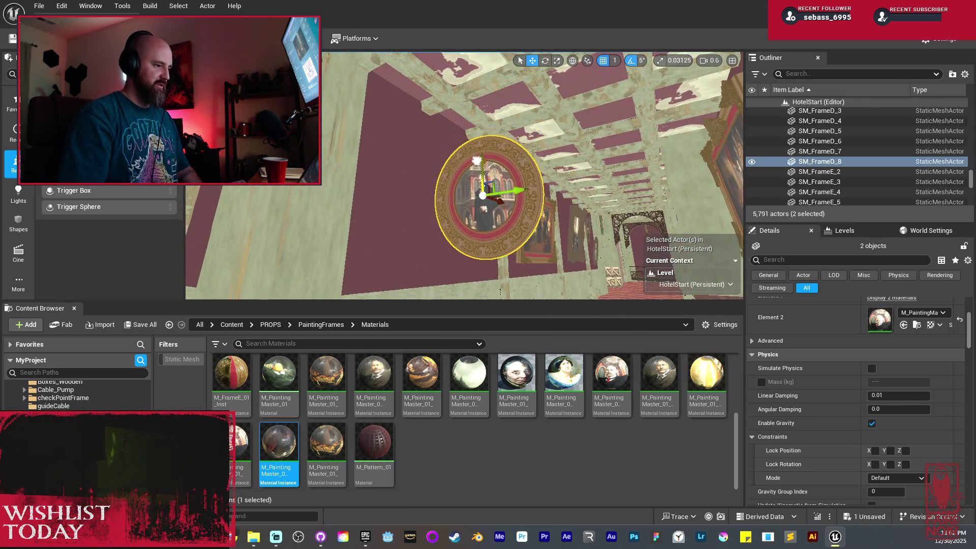
pyautogui.moveTo(476, 160); pyautogui.dragTo(586, 179)
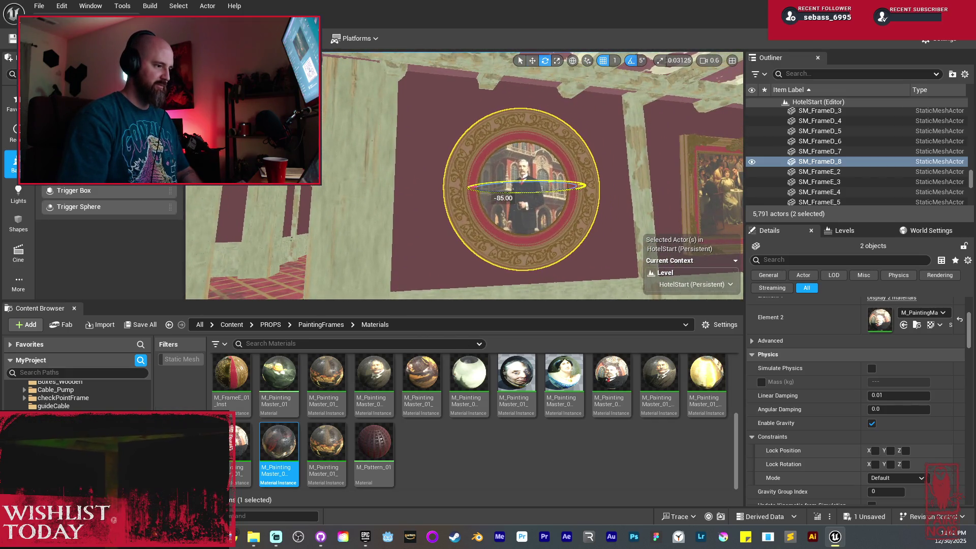
pyautogui.moveTo(522, 183)
pyautogui.mouseDown()
pyautogui.moveTo(543, 179)
pyautogui.moveTo(487, 169)
pyautogui.mouseUp()
# Step: Place the round frame flat on the maroon wall, then select the small frame on the carpet
pyautogui.press('w')
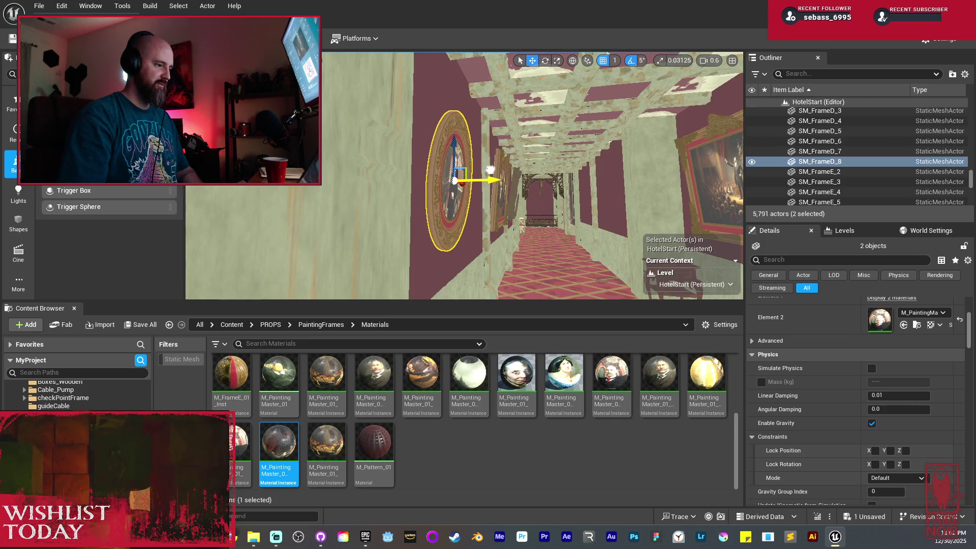
pyautogui.press('f')
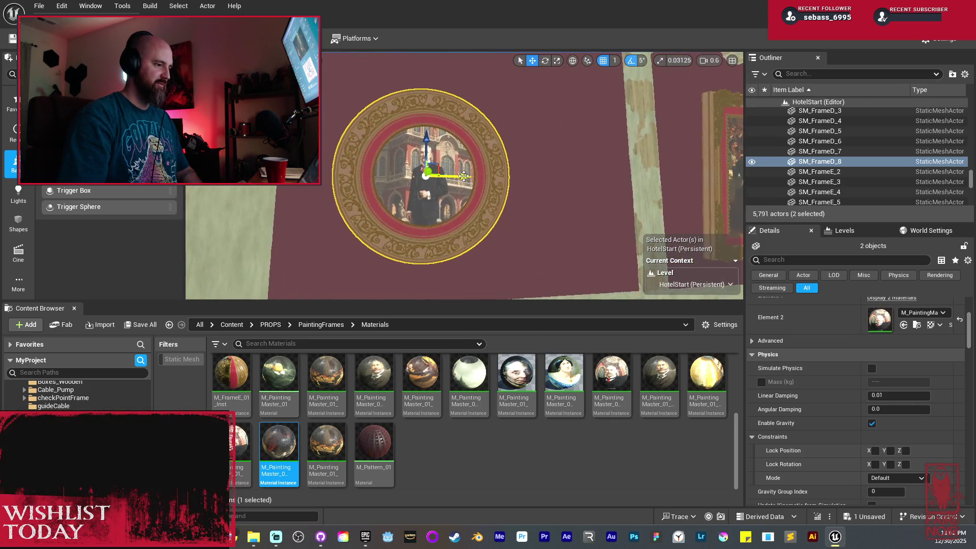
pyautogui.press('f')
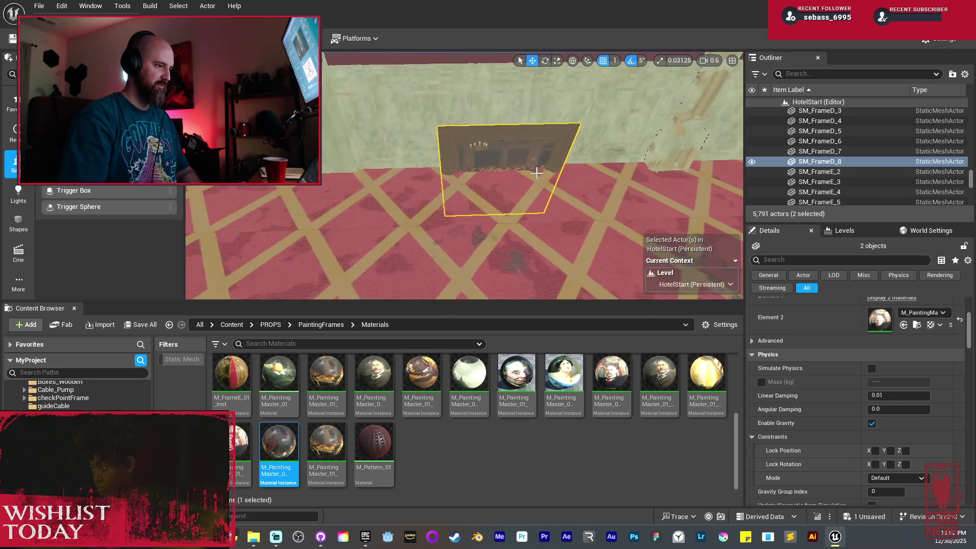
pyautogui.click(537, 173)
pyautogui.press('f')
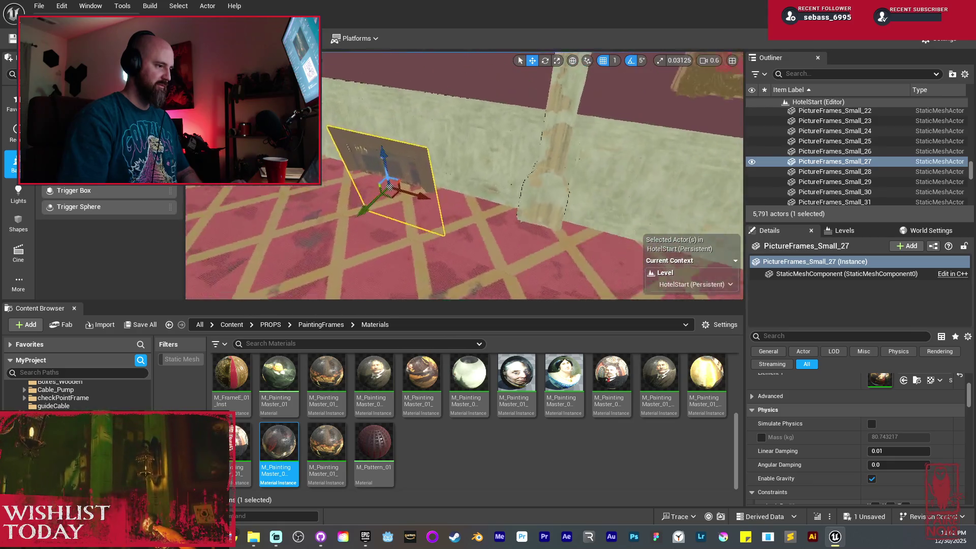
# Step: Delete the small picture frame PictureFrames_Small_27
pyautogui.press('f')
pyautogui.moveTo(446, 168); pyautogui.dragTo(446, 145)
pyautogui.scroll(3, 443, 186)
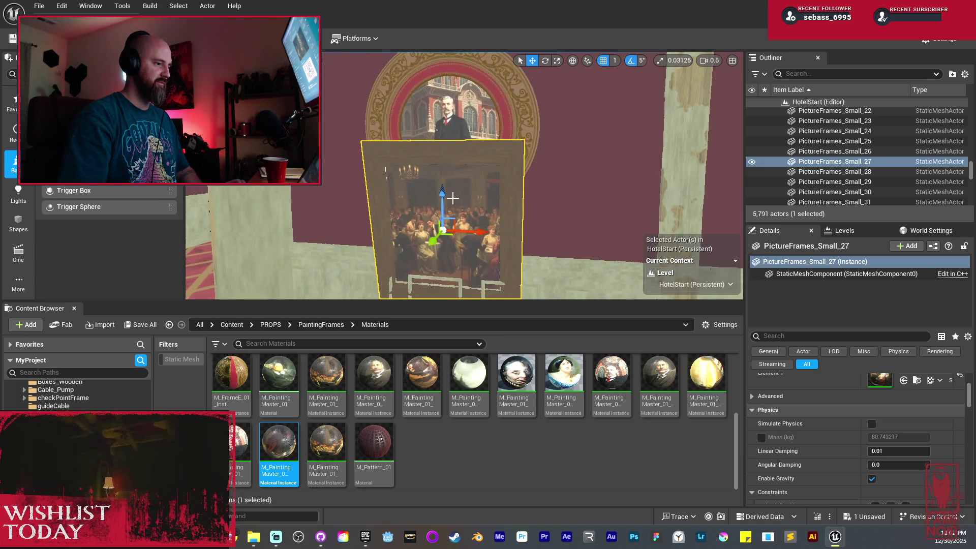
pyautogui.moveTo(439, 202)
pyautogui.mouseDown()
pyautogui.moveTo(475, 196)
pyautogui.moveTo(464, 188)
pyautogui.mouseUp()
pyautogui.press('f')
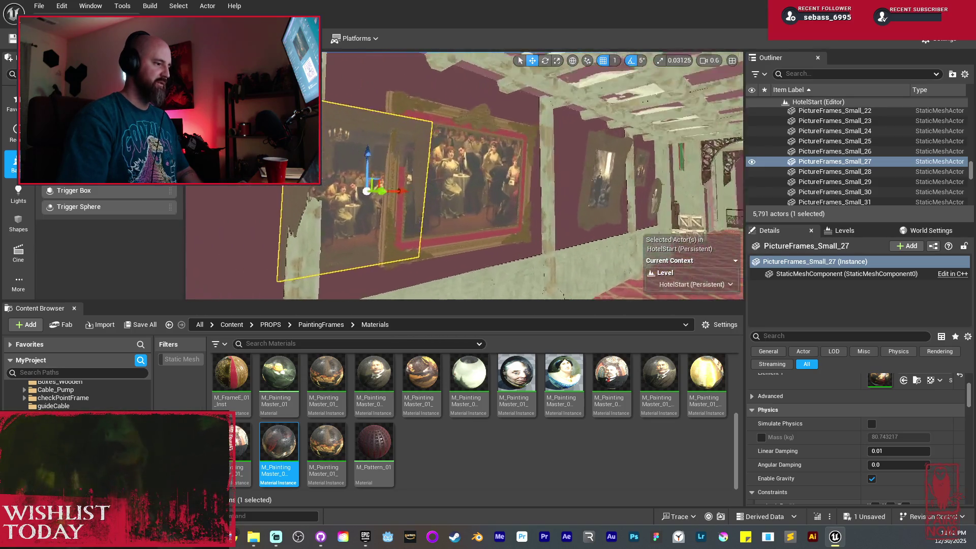
pyautogui.moveTo(321, 196); pyautogui.dragTo(608, 194)
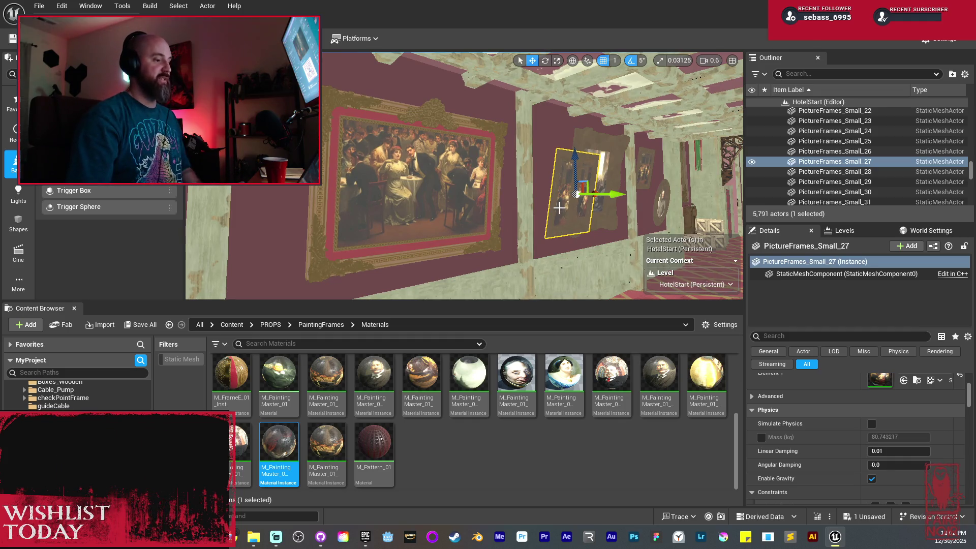
pyautogui.moveTo(559, 207); pyautogui.dragTo(432, 208)
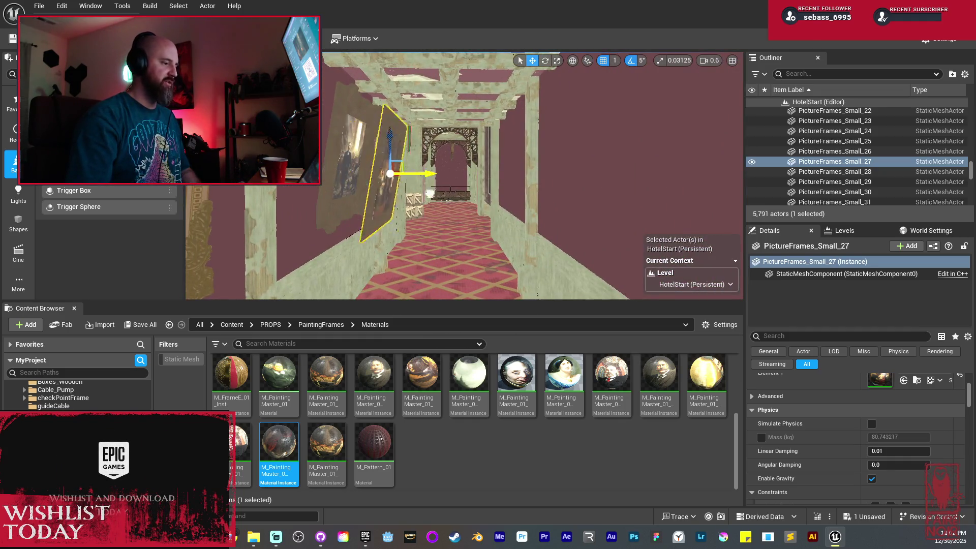
pyautogui.moveTo(430, 173)
pyautogui.mouseDown()
pyautogui.moveTo(563, 235)
pyautogui.moveTo(540, 231)
pyautogui.mouseUp()
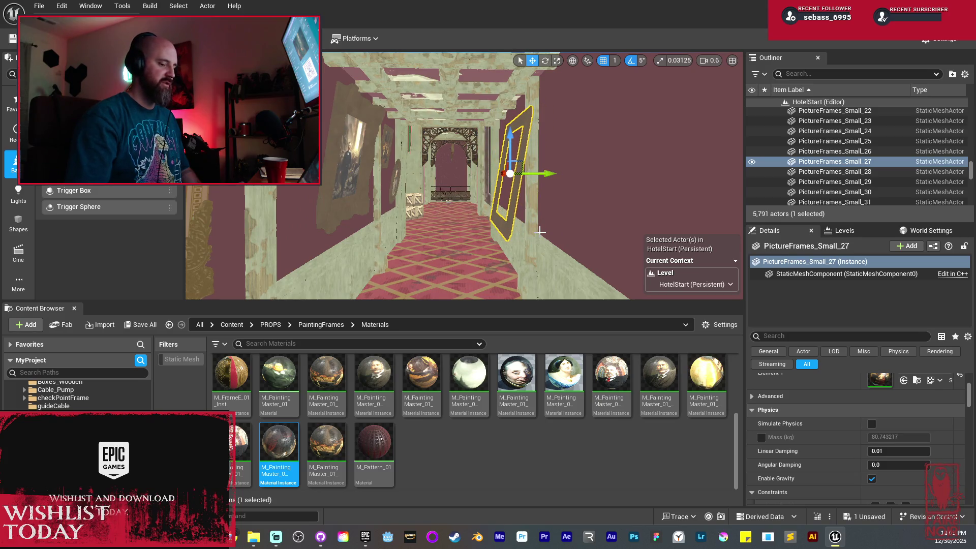
pyautogui.press('Delete')
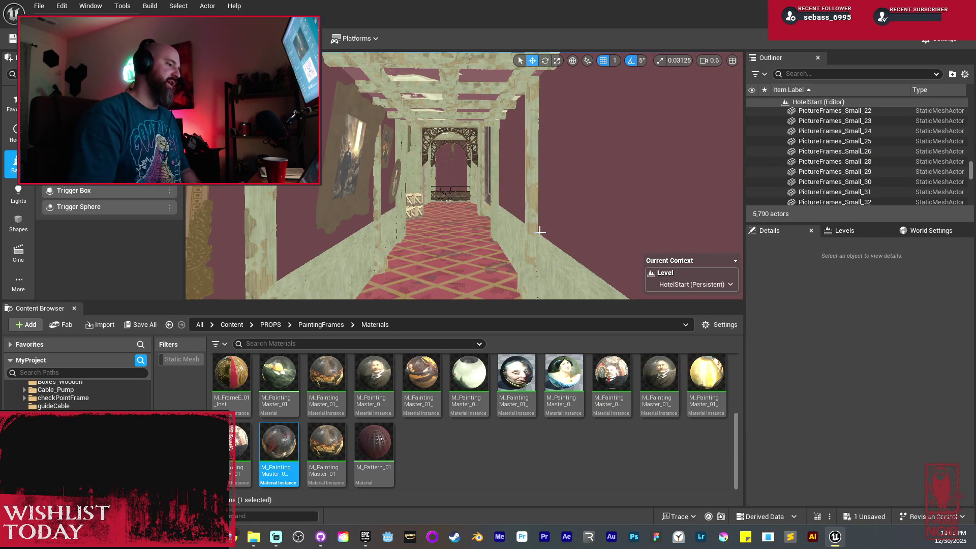
# Step: Rotate the medium frame PictureFrames_Medium_13 and slide it back toward the wall
pyautogui.click(366, 153)
pyautogui.moveTo(365, 153)
pyautogui.mouseDown()
pyautogui.moveTo(421, 178)
pyautogui.moveTo(467, 242)
pyautogui.moveTo(442, 251)
pyautogui.mouseUp()
pyautogui.press('e')
pyautogui.moveTo(565, 206); pyautogui.dragTo(534, 196)
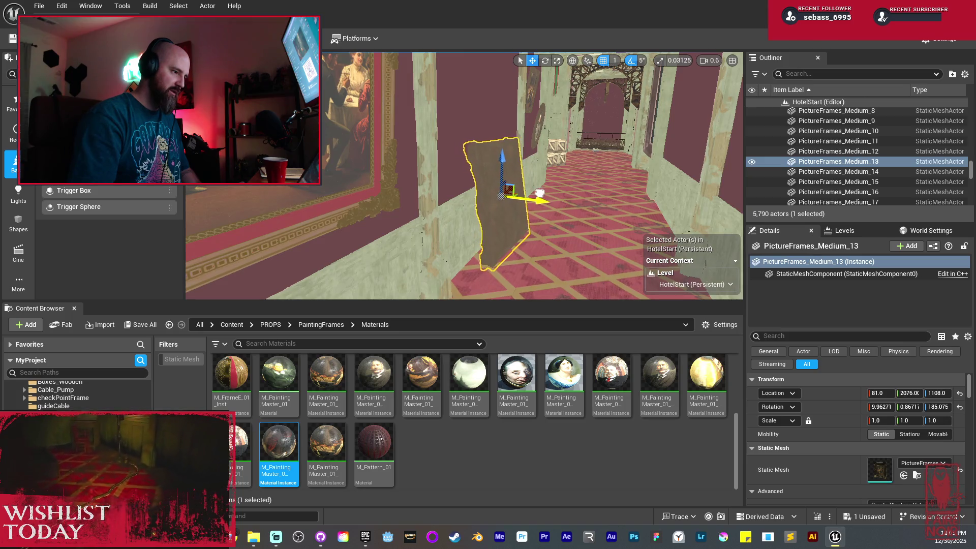
pyautogui.press('s')
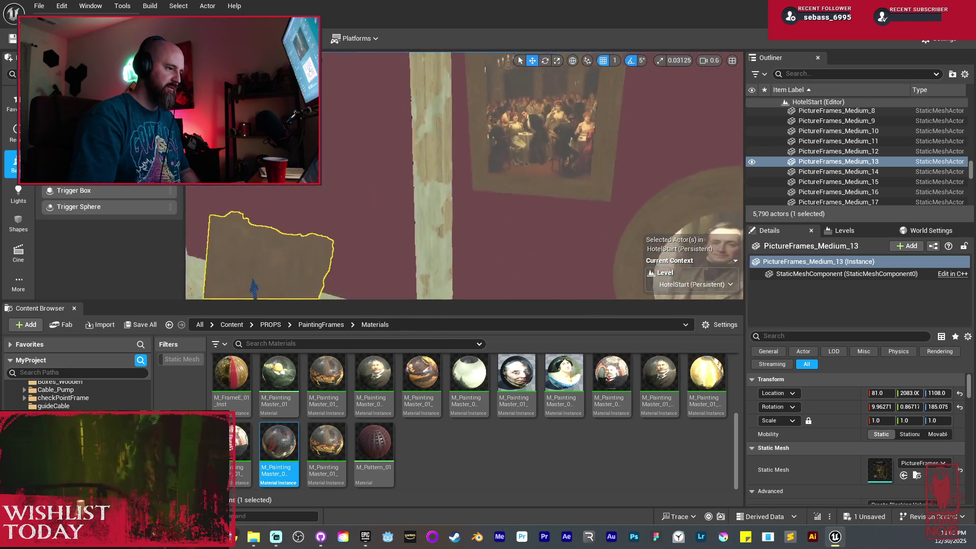
# Step: Delete the small wall frame PictureFrames_Small_26
pyautogui.click(619, 166)
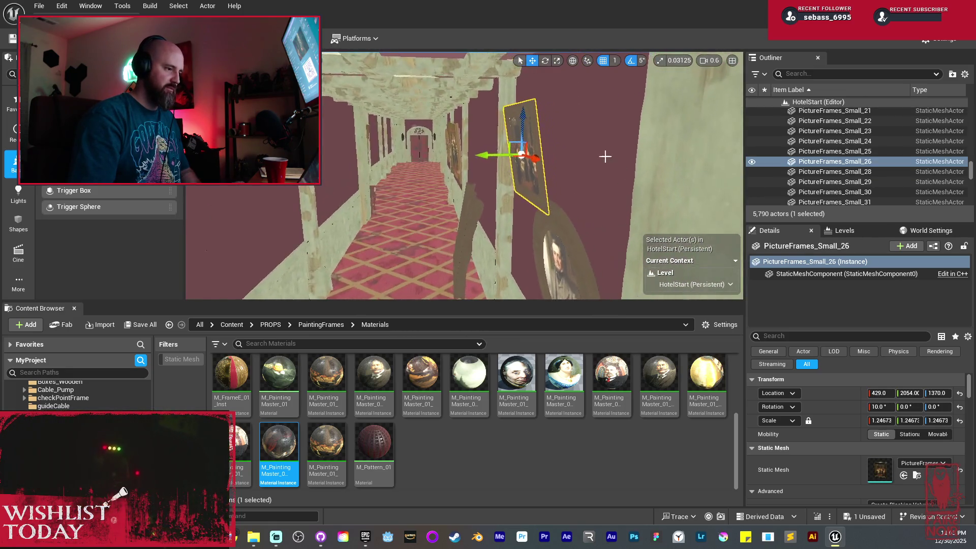
pyautogui.moveTo(488, 157); pyautogui.dragTo(351, 159)
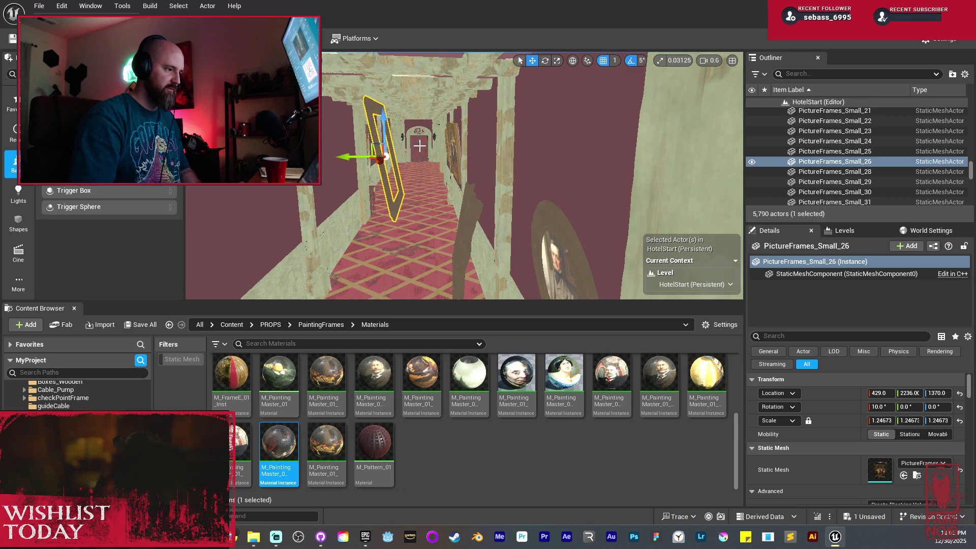
pyautogui.press('Delete')
# Step: Move the round frame SmallRound_8 along the wall, tilt it away, and lower it
pyautogui.click(529, 225)
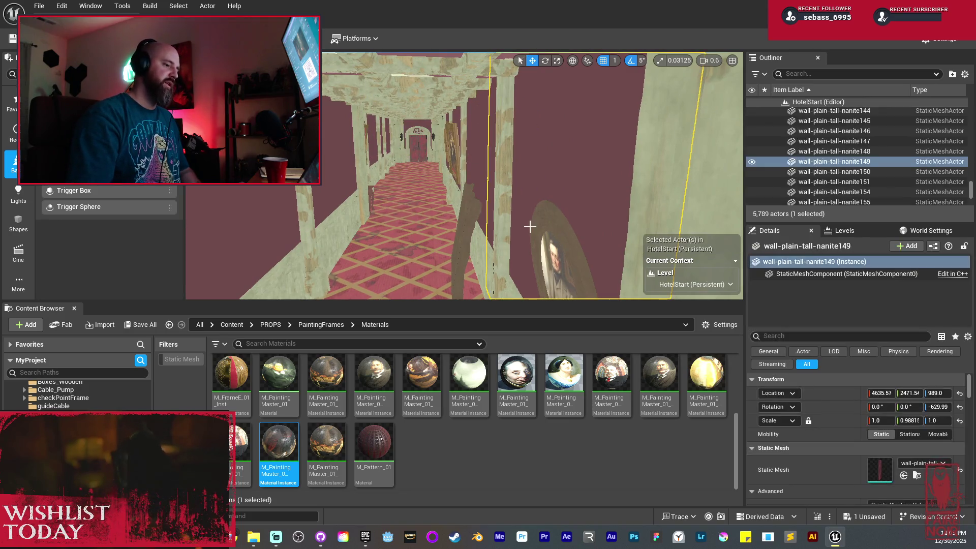
pyautogui.click(554, 239)
pyautogui.scroll(3, 559, 203)
pyautogui.moveTo(559, 198)
pyautogui.mouseDown()
pyautogui.moveTo(527, 232)
pyautogui.moveTo(531, 240)
pyautogui.mouseUp()
pyautogui.press('e')
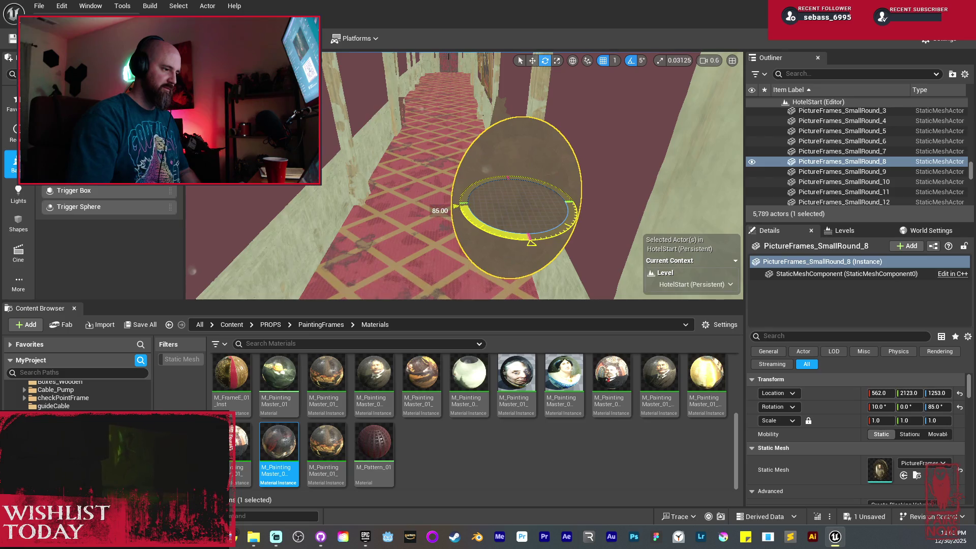
pyautogui.moveTo(524, 214)
pyautogui.mouseDown()
pyautogui.moveTo(506, 160)
pyautogui.moveTo(477, 146)
pyautogui.mouseUp()
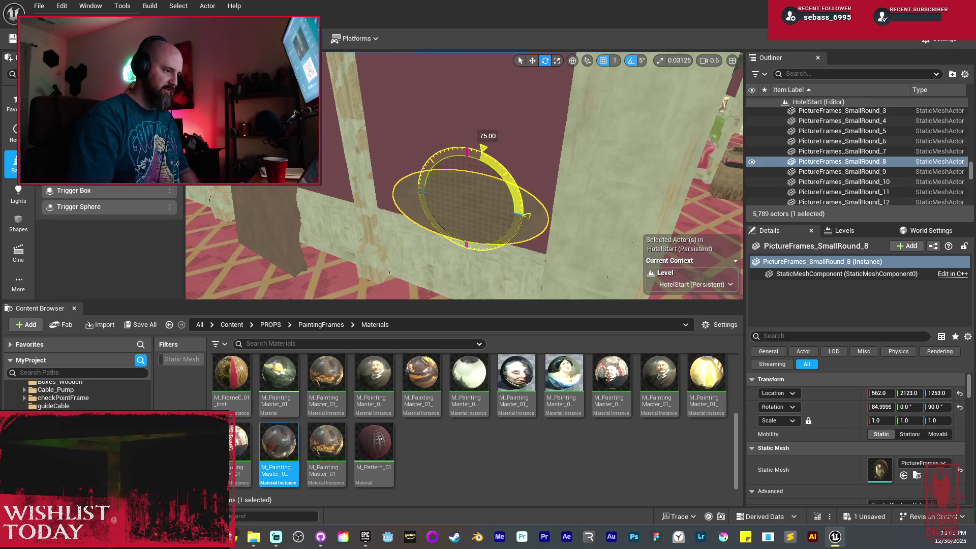
pyautogui.press('w')
pyautogui.moveTo(468, 166); pyautogui.dragTo(464, 256)
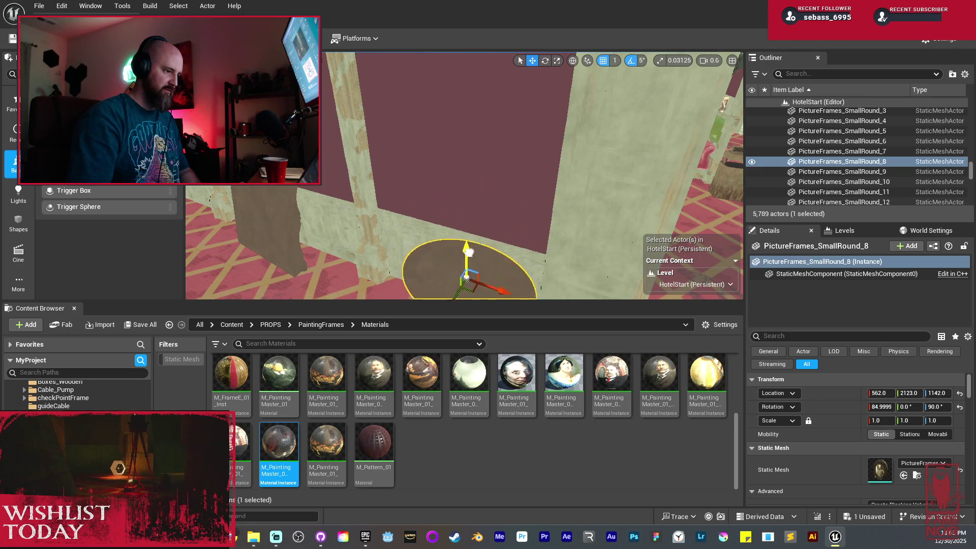
# Step: With angle snap off, tilt SmallRound_8 to nearly 90° and lower it to the floor
pyautogui.moveTo(503, 132); pyautogui.dragTo(503, 109)
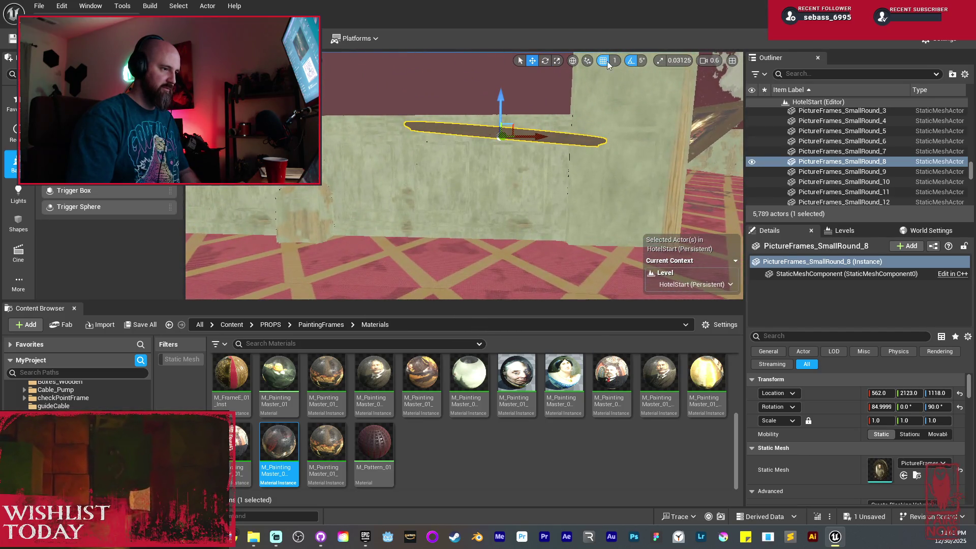
pyautogui.click(631, 60)
pyautogui.press('e')
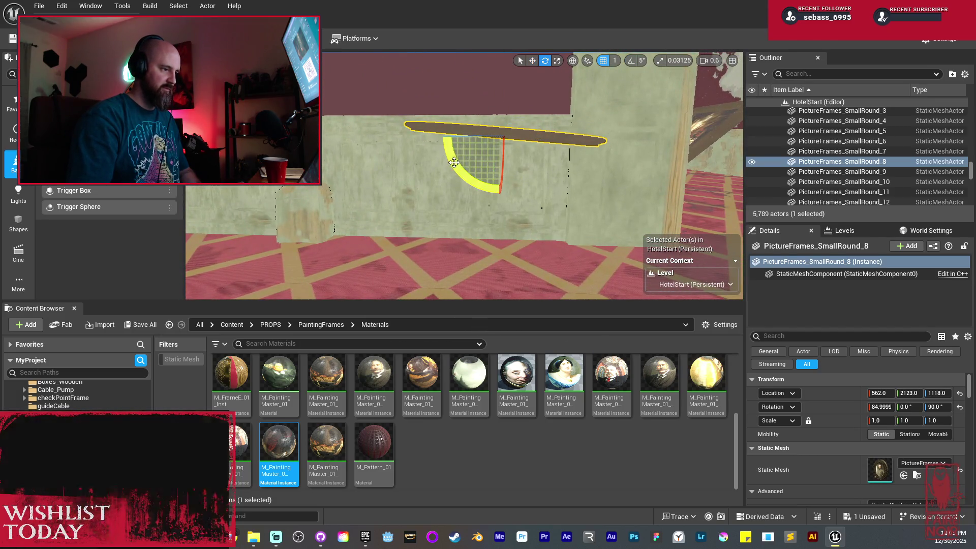
pyautogui.moveTo(454, 162); pyautogui.dragTo(455, 176)
pyautogui.press('w')
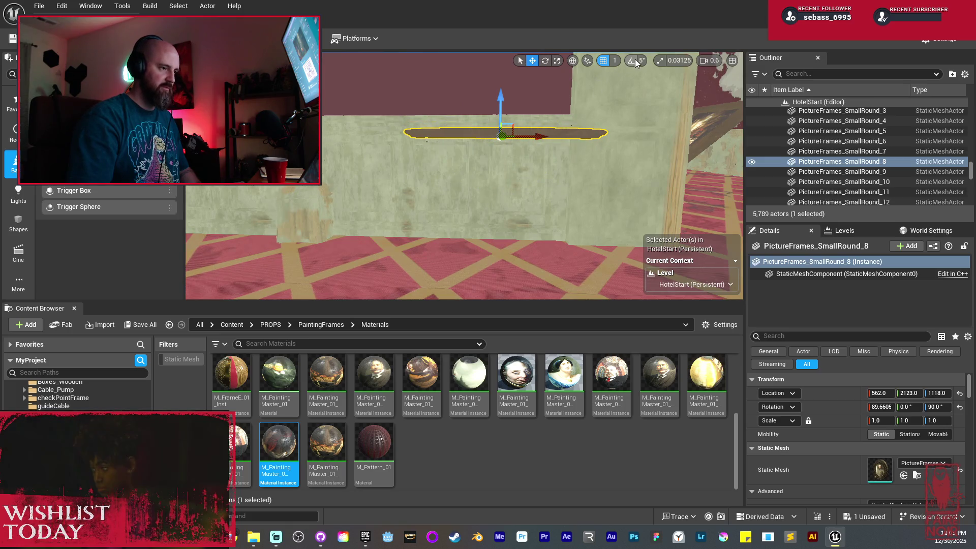
pyautogui.moveTo(503, 113)
pyautogui.mouseDown()
pyautogui.moveTo(489, 227)
pyautogui.moveTo(478, 194)
pyautogui.moveTo(502, 196)
pyautogui.mouseUp()
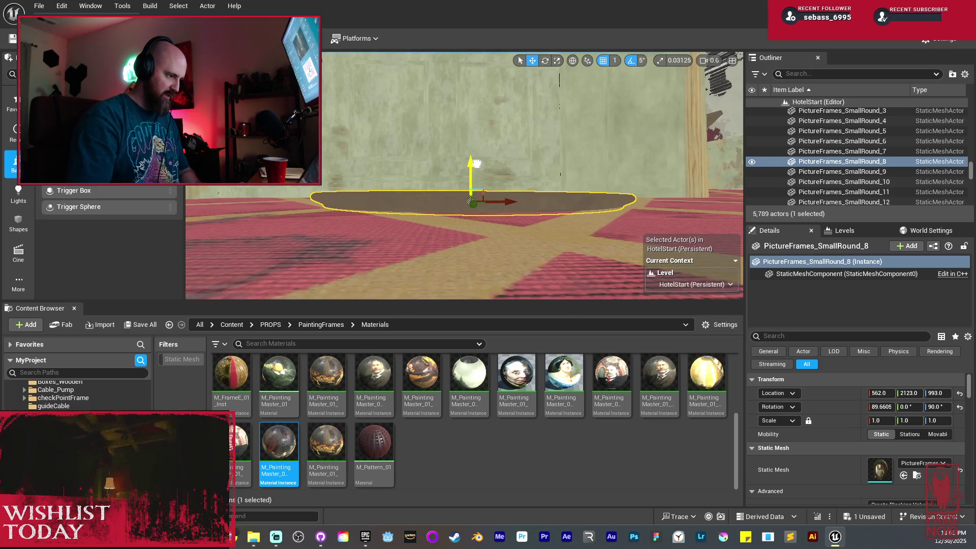
pyautogui.moveTo(502, 196)
pyautogui.mouseDown()
pyautogui.moveTo(531, 160)
pyautogui.moveTo(431, 175)
pyautogui.moveTo(487, 177)
pyautogui.moveTo(469, 167)
pyautogui.mouseUp()
pyautogui.click(431, 174)
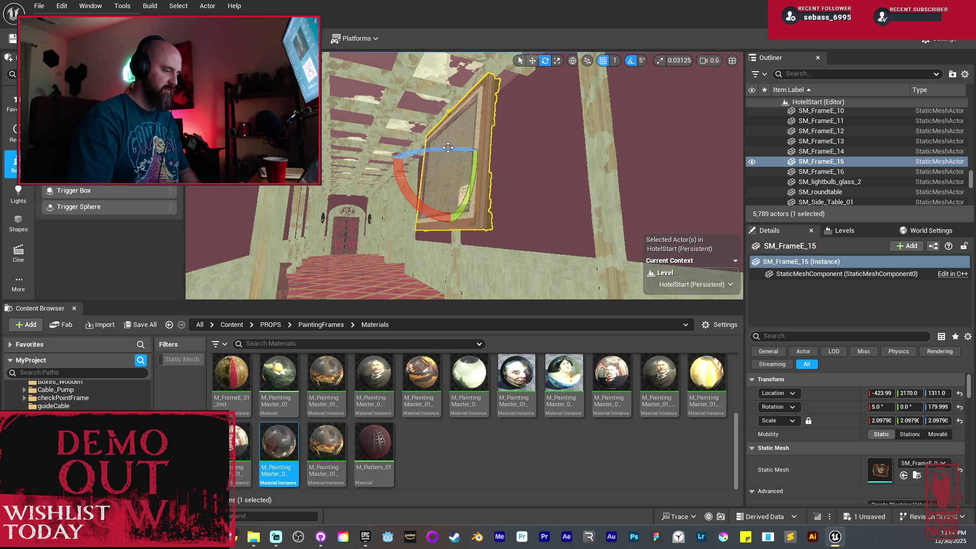
# Step: Turn SM_FrameE_15 180° to face the wall and lower it against the wall on the floor
pyautogui.moveTo(448, 147); pyautogui.dragTo(386, 153)
pyautogui.press('w')
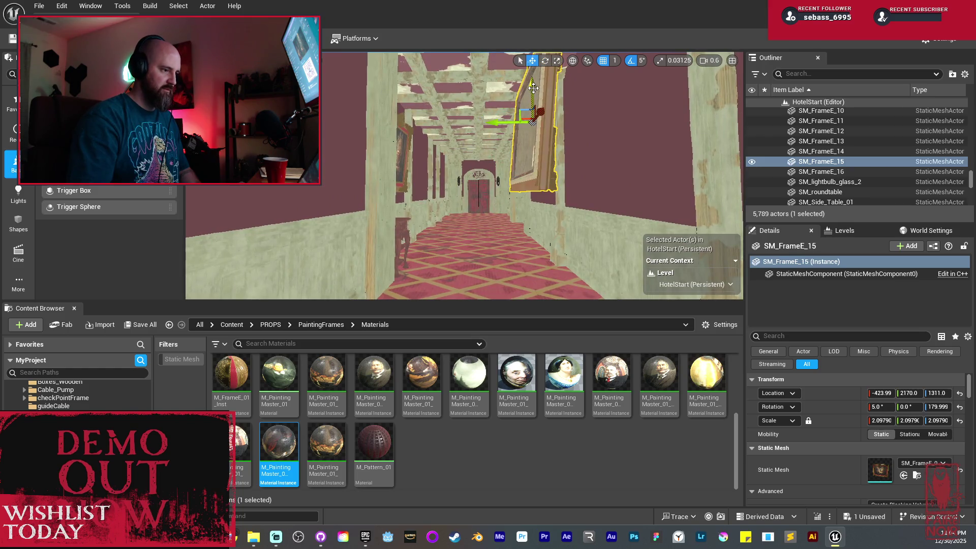
pyautogui.moveTo(533, 88); pyautogui.dragTo(506, 93)
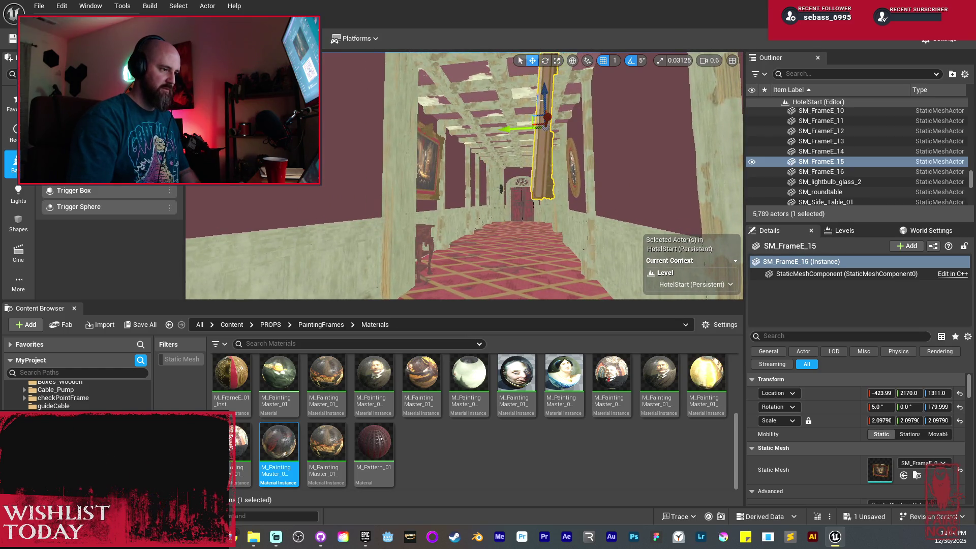
pyautogui.moveTo(557, 194); pyautogui.dragTo(549, 196)
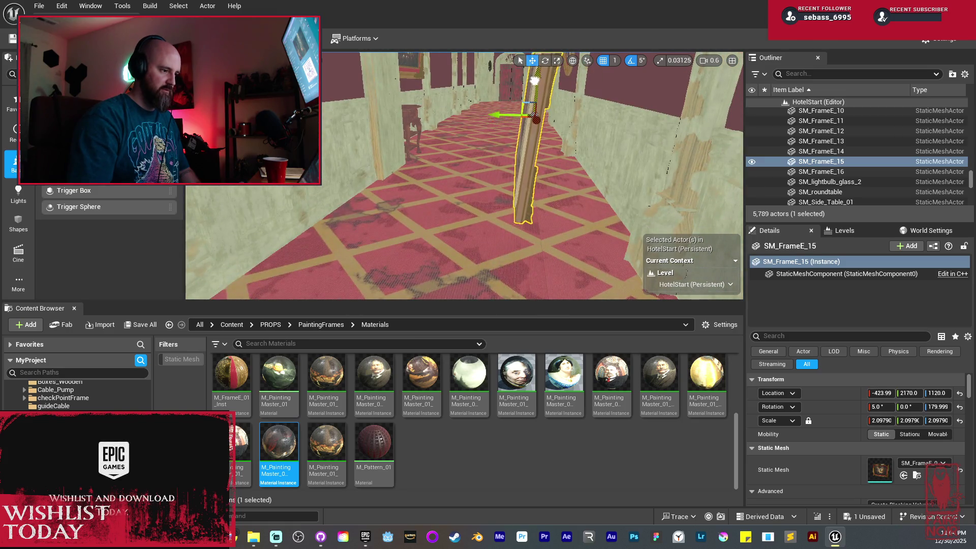
pyautogui.moveTo(502, 112)
pyautogui.mouseDown()
pyautogui.moveTo(563, 112)
pyautogui.moveTo(549, 122)
pyautogui.mouseUp()
pyautogui.scroll(5, 459, 166)
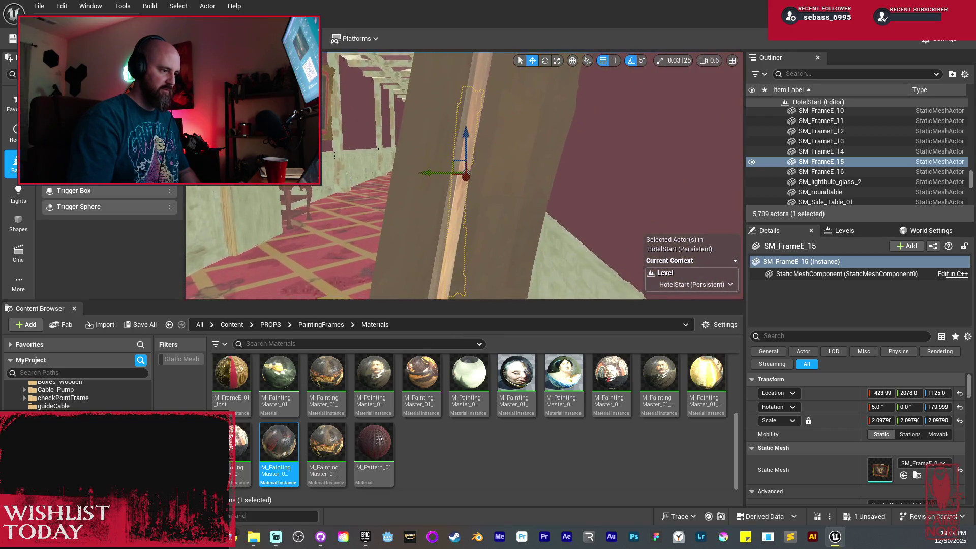
pyautogui.scroll(-3, 458, 166)
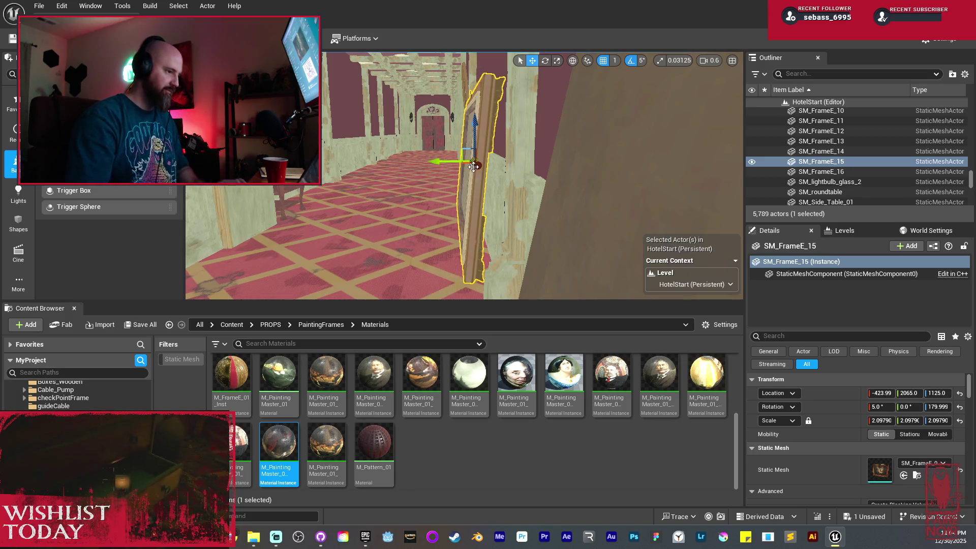
# Step: Rotate the round frame SM_FrameD_8 to 94.9999, -80, 90 and lower it to lean on the wall
pyautogui.moveTo(472, 159)
pyautogui.mouseDown()
pyautogui.moveTo(401, 166)
pyautogui.moveTo(520, 141)
pyautogui.mouseUp()
pyautogui.click(520, 141)
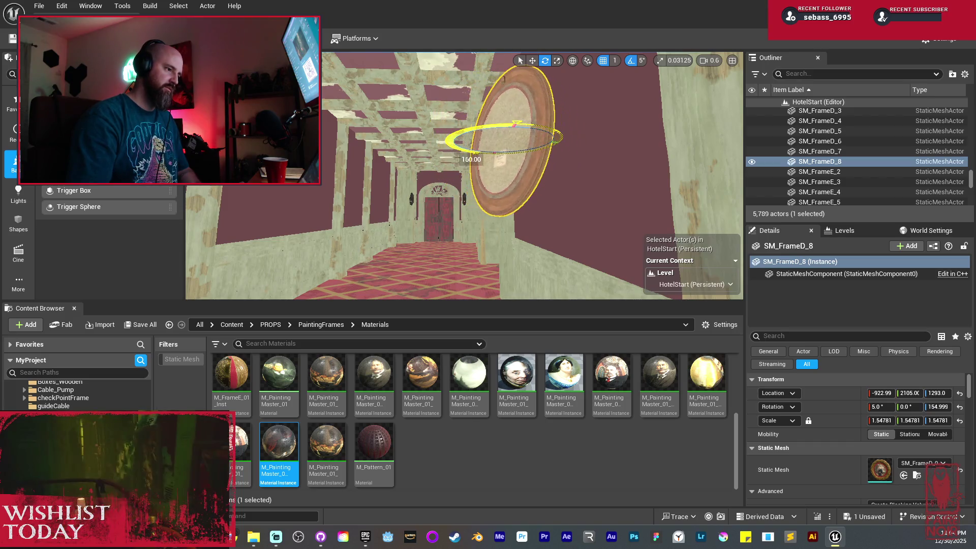
pyautogui.moveTo(471, 159); pyautogui.dragTo(508, 156)
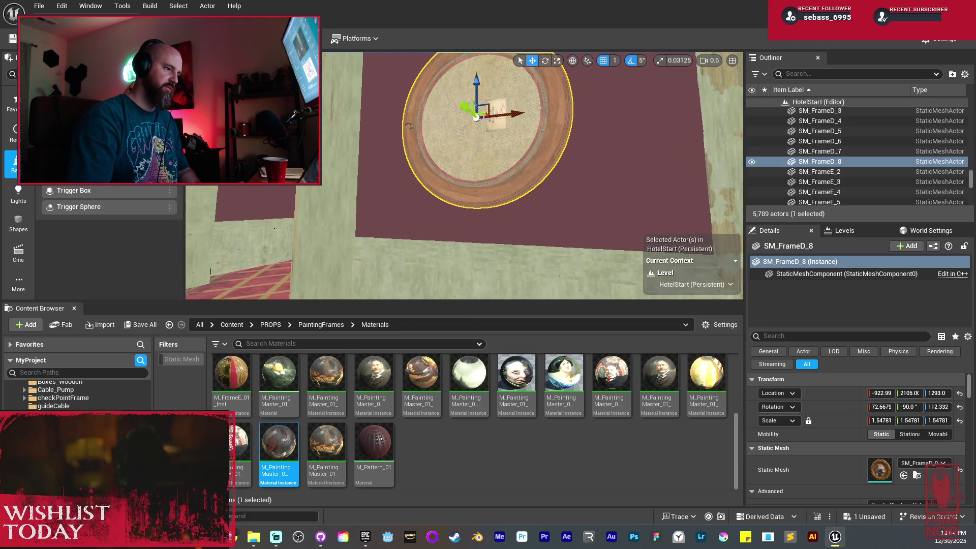
pyautogui.moveTo(479, 80)
pyautogui.mouseDown()
pyautogui.moveTo(468, 215)
pyautogui.moveTo(460, 182)
pyautogui.moveTo(516, 198)
pyautogui.moveTo(436, 191)
pyautogui.moveTo(636, 168)
pyautogui.moveTo(661, 198)
pyautogui.mouseUp()
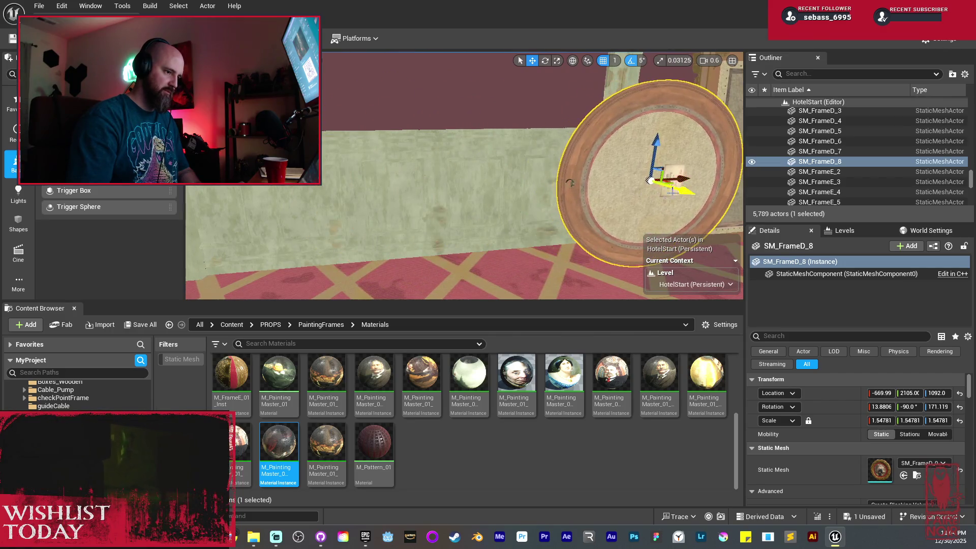
pyautogui.moveTo(436, 182); pyautogui.dragTo(495, 142)
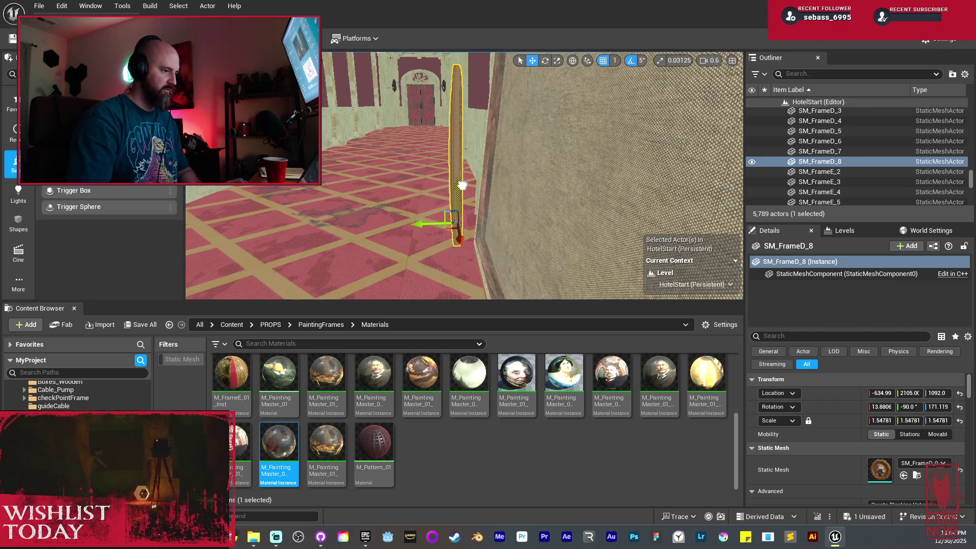
pyautogui.moveTo(461, 185)
pyautogui.mouseDown()
pyautogui.moveTo(479, 197)
pyautogui.moveTo(459, 209)
pyautogui.moveTo(414, 210)
pyautogui.moveTo(458, 209)
pyautogui.mouseUp()
pyautogui.press('e')
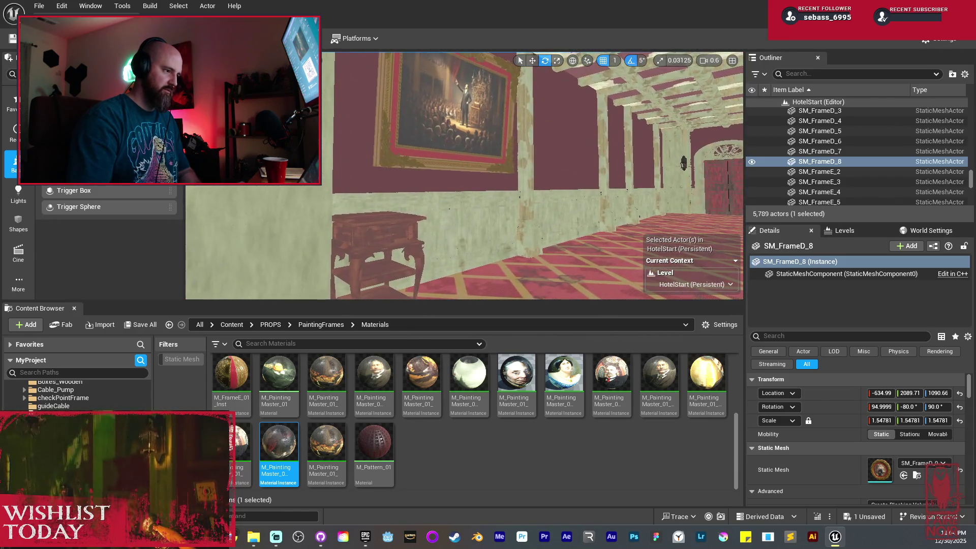
# Step: Rotate the painting above the side table about 5° and move it out from the wall
pyautogui.click(482, 113)
pyautogui.press('f')
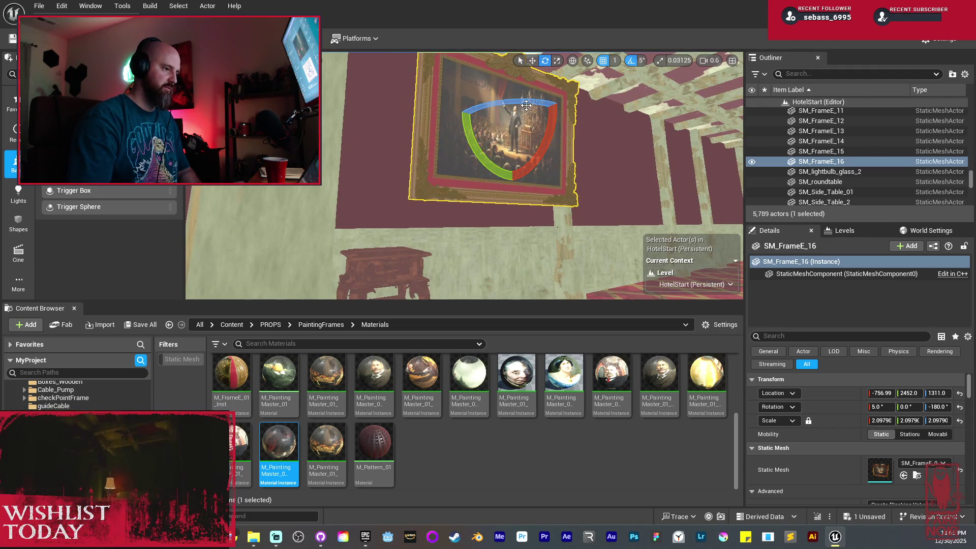
pyautogui.moveTo(440, 114); pyautogui.dragTo(483, 146)
pyautogui.moveTo(548, 133); pyautogui.dragTo(553, 133)
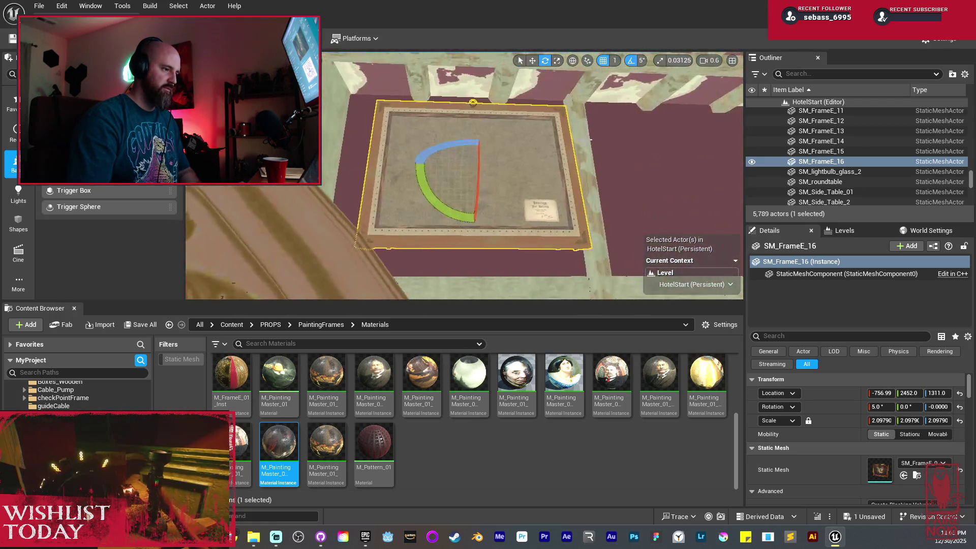
pyautogui.press('w')
pyautogui.moveTo(457, 100); pyautogui.dragTo(441, 103)
pyautogui.press('f')
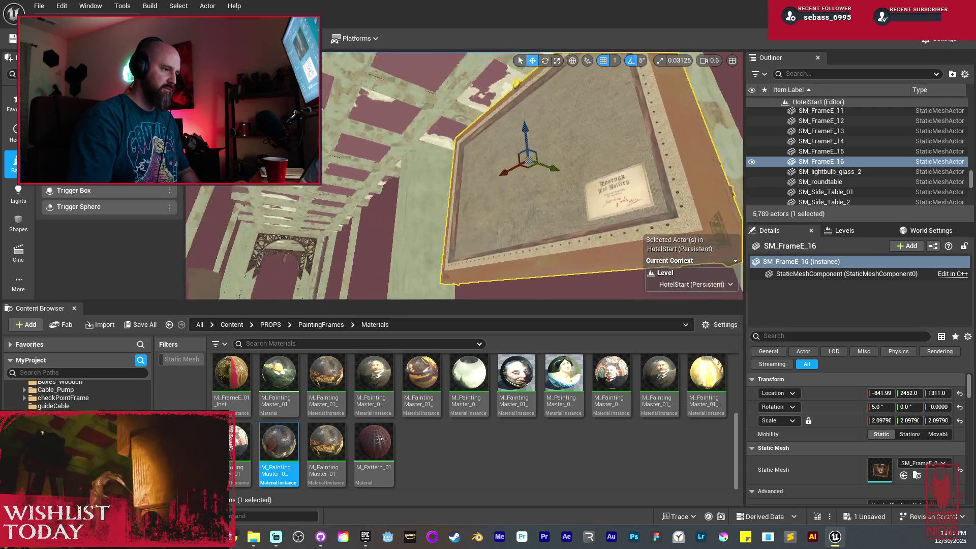
pyautogui.moveTo(539, 127); pyautogui.dragTo(518, 123)
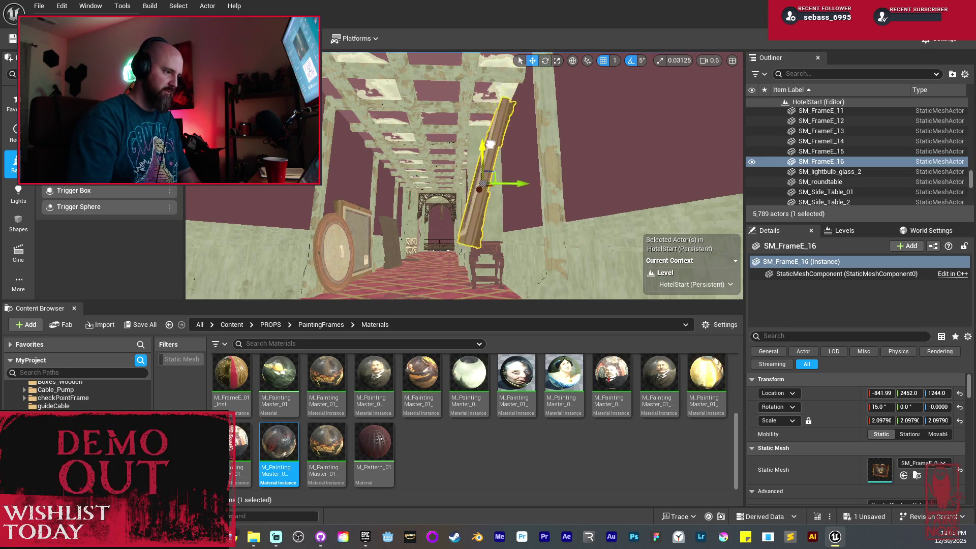
pyautogui.moveTo(493, 187); pyautogui.dragTo(478, 105)
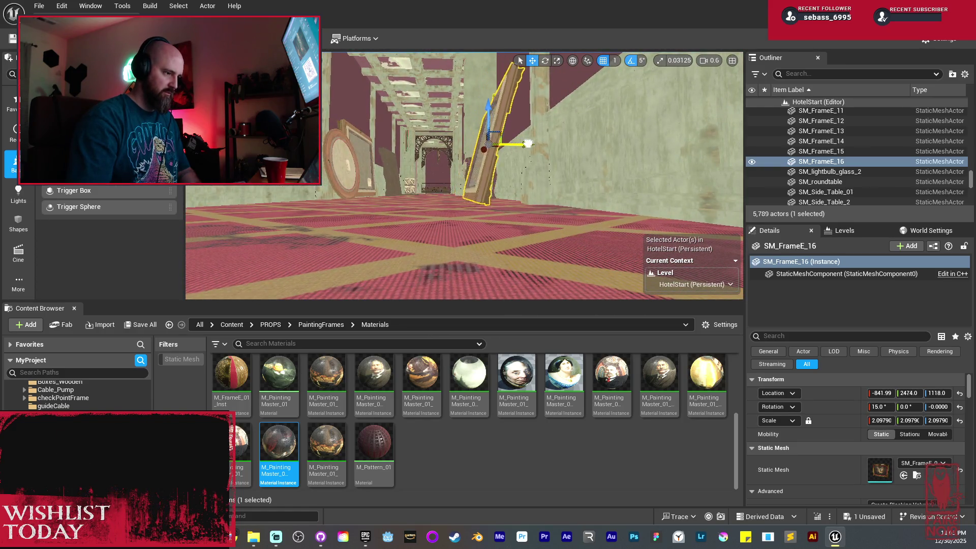
pyautogui.moveTo(478, 105); pyautogui.dragTo(532, 154)
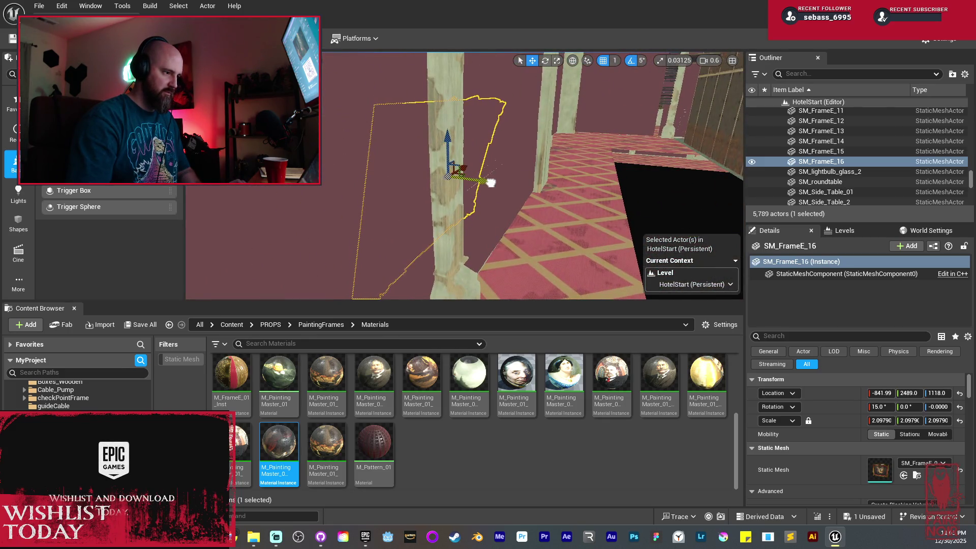
pyautogui.moveTo(496, 184)
pyautogui.mouseDown()
pyautogui.moveTo(538, 173)
pyautogui.moveTo(562, 148)
pyautogui.mouseUp()
# Step: Undo that rotation, twist SM_FrameE_16 about 2° without snapping, and preview in Lit mode
pyautogui.hotkey('ctrl', 'z')
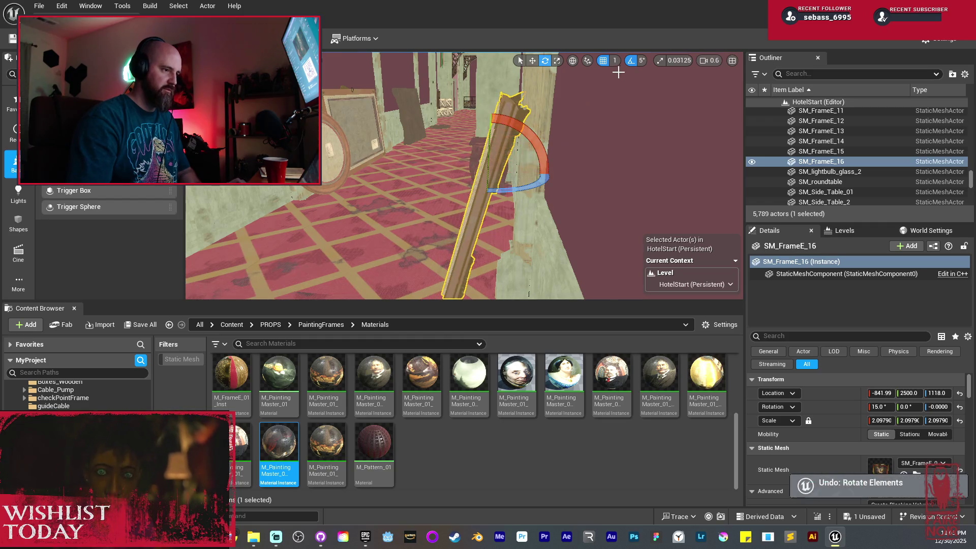
pyautogui.click(635, 64)
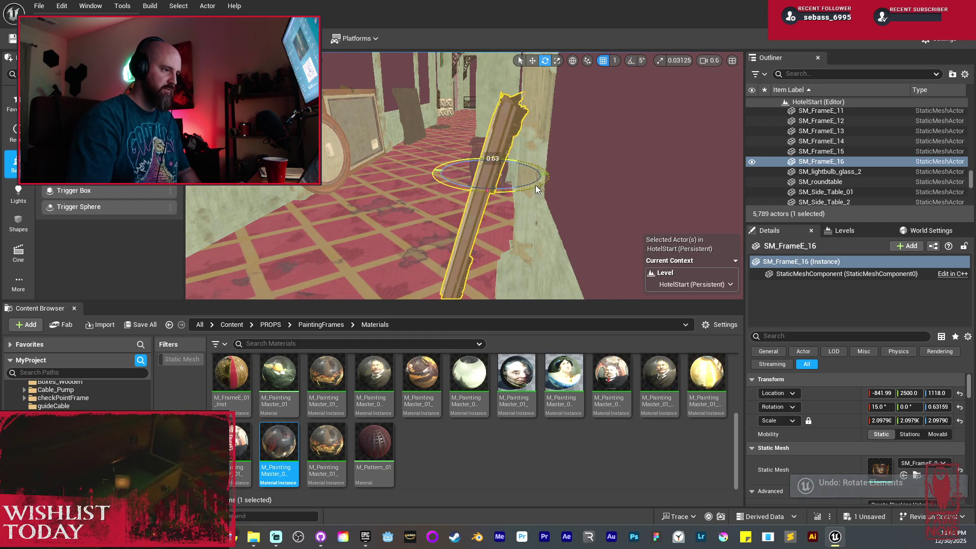
pyautogui.moveTo(535, 185)
pyautogui.mouseDown()
pyautogui.moveTo(518, 175)
pyautogui.moveTo(517, 188)
pyautogui.moveTo(503, 188)
pyautogui.moveTo(503, 173)
pyautogui.moveTo(513, 193)
pyautogui.moveTo(517, 143)
pyautogui.moveTo(513, 191)
pyautogui.mouseUp()
pyautogui.press('w')
pyautogui.hotkey('alt', '4')
pyautogui.press('Escape')
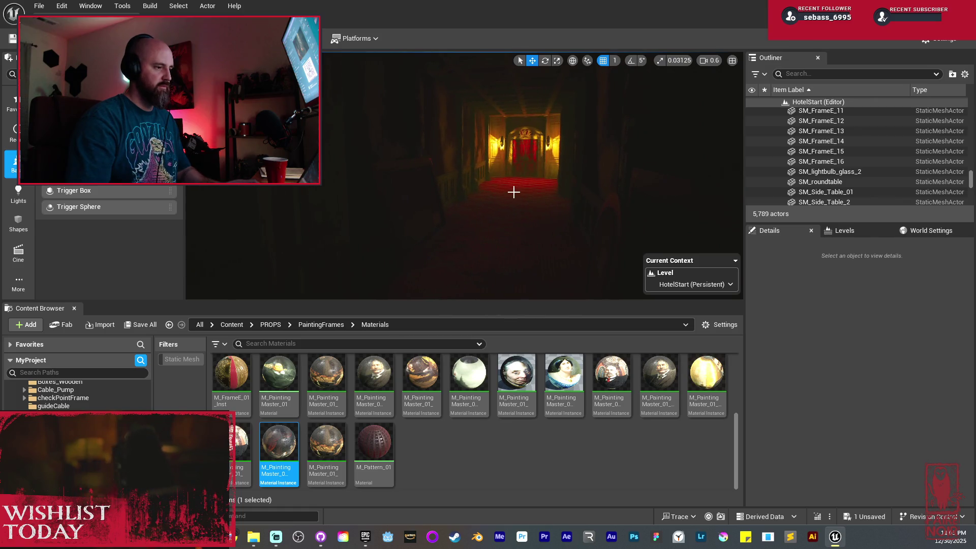
# Step: Return to Unlit and save all changes through the Save Content dialog
pyautogui.hotkey('alt', '3')
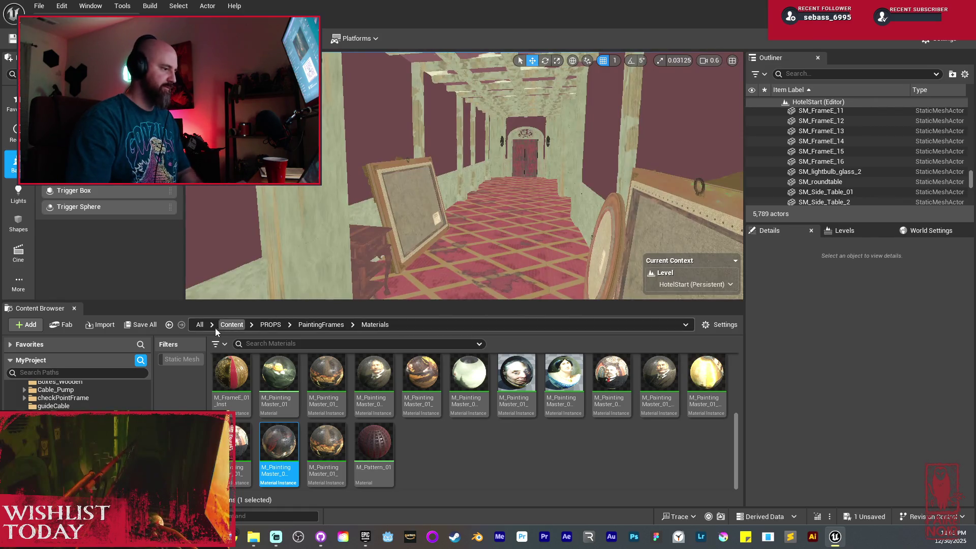
pyautogui.click(152, 325)
pyautogui.click(565, 382)
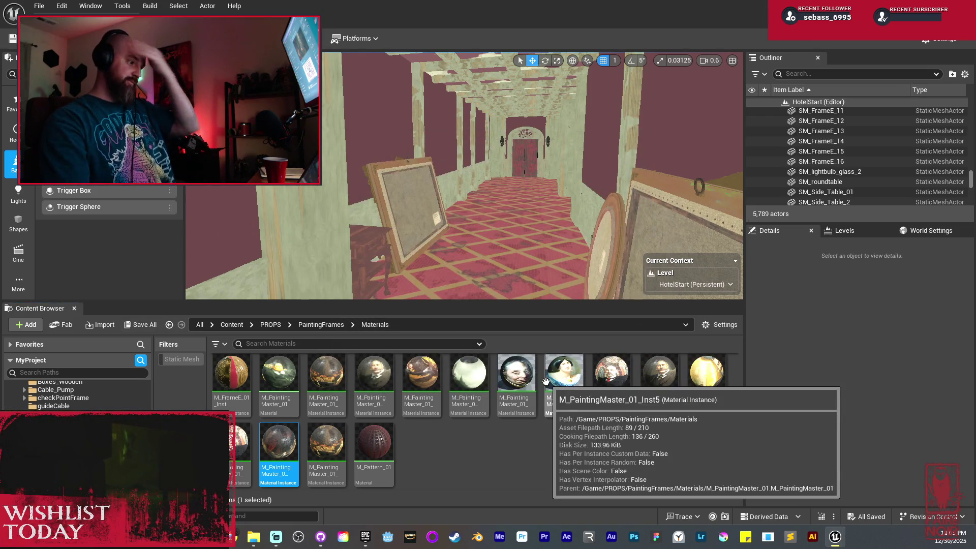
# Step: Fly to the wall of hung paintings and select a frame there
pyautogui.moveTo(489, 174)
pyautogui.mouseDown()
pyautogui.moveTo(457, 168)
pyautogui.moveTo(498, 167)
pyautogui.moveTo(483, 153)
pyautogui.moveTo(493, 183)
pyautogui.moveTo(455, 147)
pyautogui.moveTo(444, 157)
pyautogui.moveTo(495, 157)
pyautogui.mouseUp()
pyautogui.click(505, 186)
pyautogui.click(491, 146)
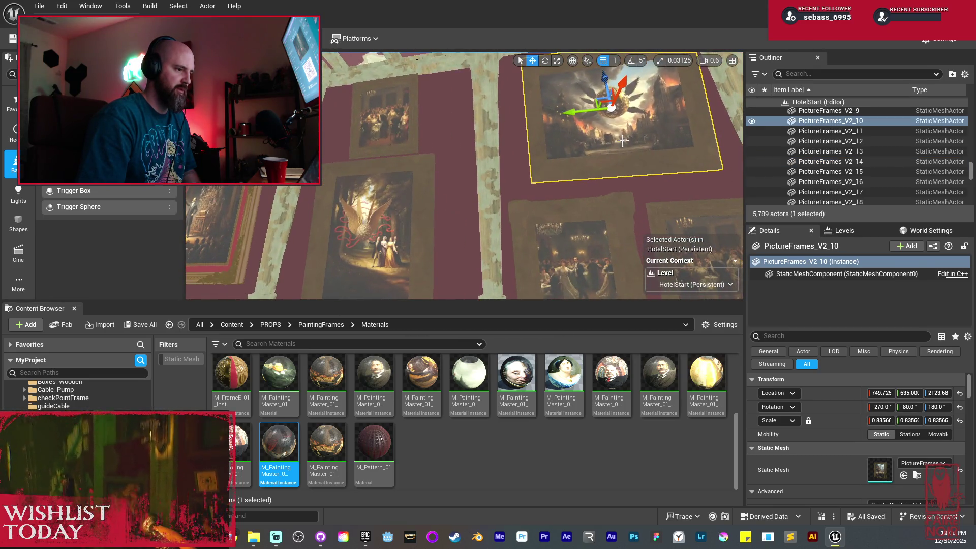
# Step: Alt-drag a copy of PictureFrames_V2_10 and lower it near the carpet
pyautogui.keyDown('alt'); pyautogui.moveTo(575, 110); pyautogui.dragTo(545, 113); pyautogui.keyUp('alt')
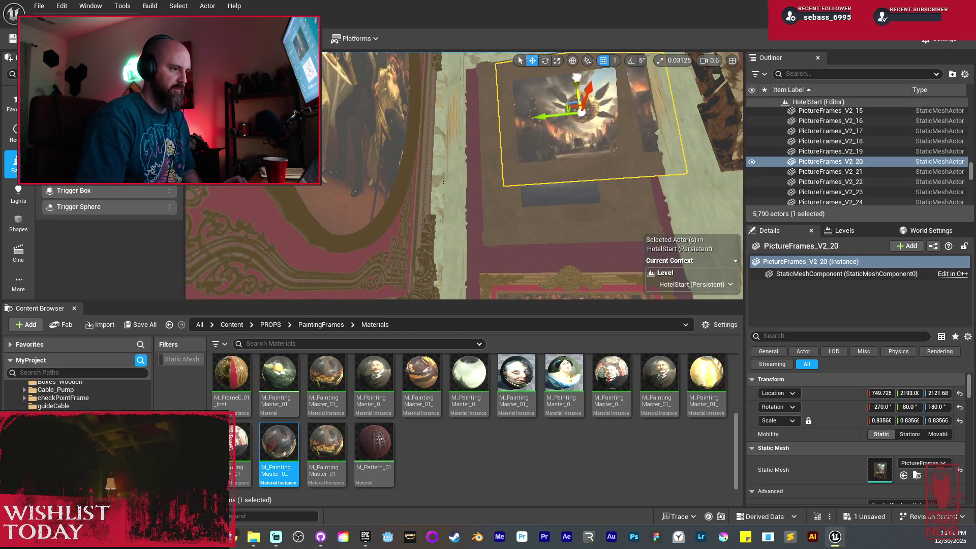
pyautogui.moveTo(570, 74)
pyautogui.mouseDown()
pyautogui.moveTo(568, 148)
pyautogui.moveTo(554, 164)
pyautogui.mouseUp()
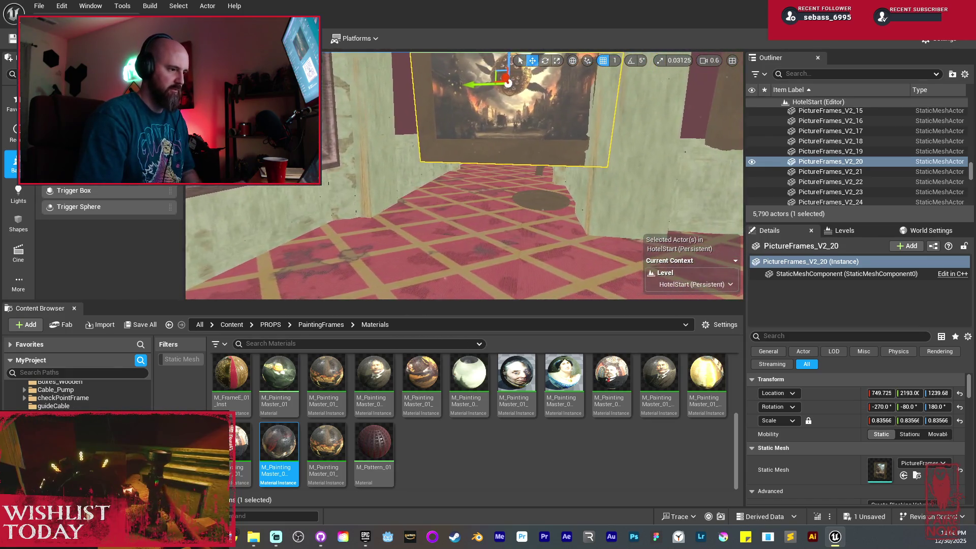
pyautogui.moveTo(570, 86)
pyautogui.mouseDown()
pyautogui.moveTo(534, 92)
pyautogui.moveTo(569, 86)
pyautogui.moveTo(569, 96)
pyautogui.moveTo(551, 80)
pyautogui.moveTo(483, 102)
pyautogui.moveTo(503, 89)
pyautogui.moveTo(482, 92)
pyautogui.moveTo(491, 87)
pyautogui.mouseUp()
pyautogui.press('e')
pyautogui.hotkey('ctrl', 'z')
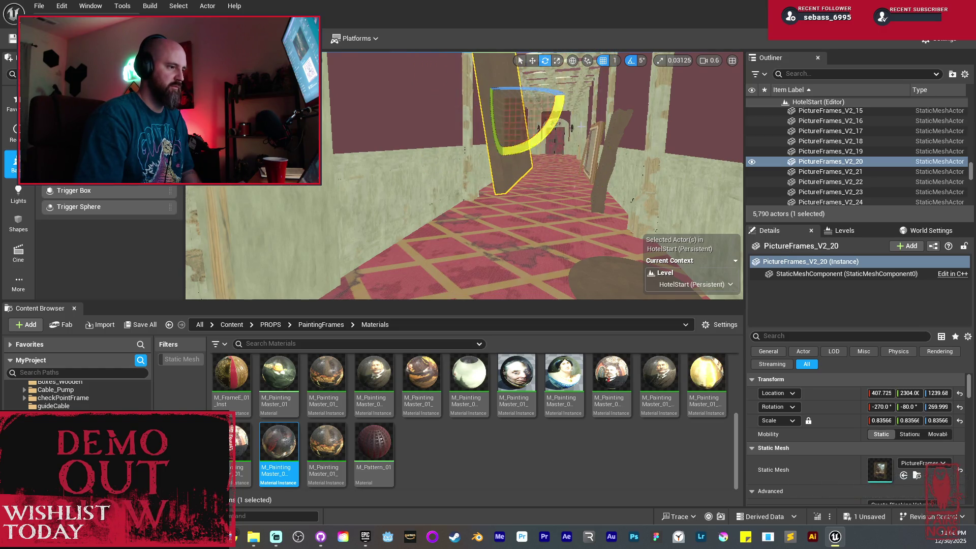
pyautogui.press('w')
pyautogui.press('f')
pyautogui.moveTo(586, 136); pyautogui.dragTo(585, 208)
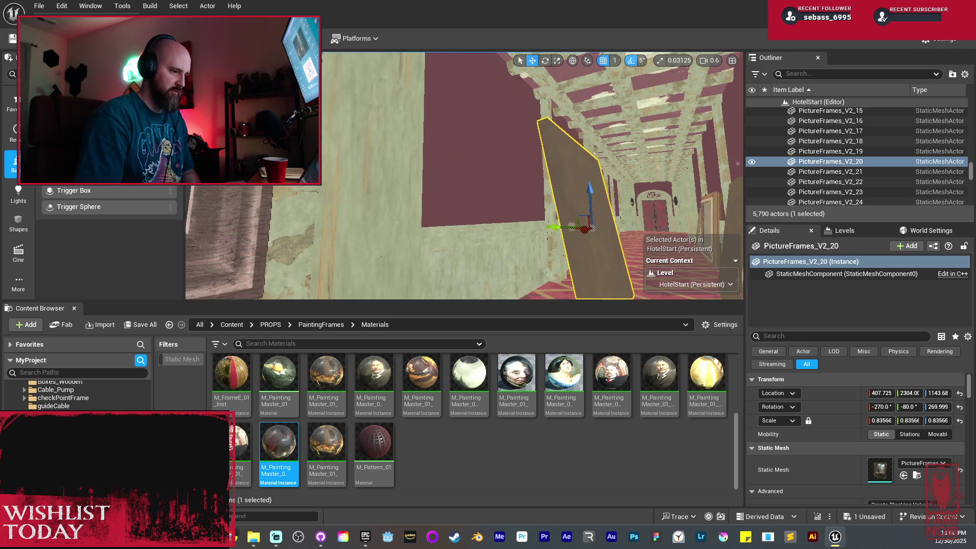
pyautogui.press('f')
pyautogui.moveTo(496, 187); pyautogui.dragTo(417, 186)
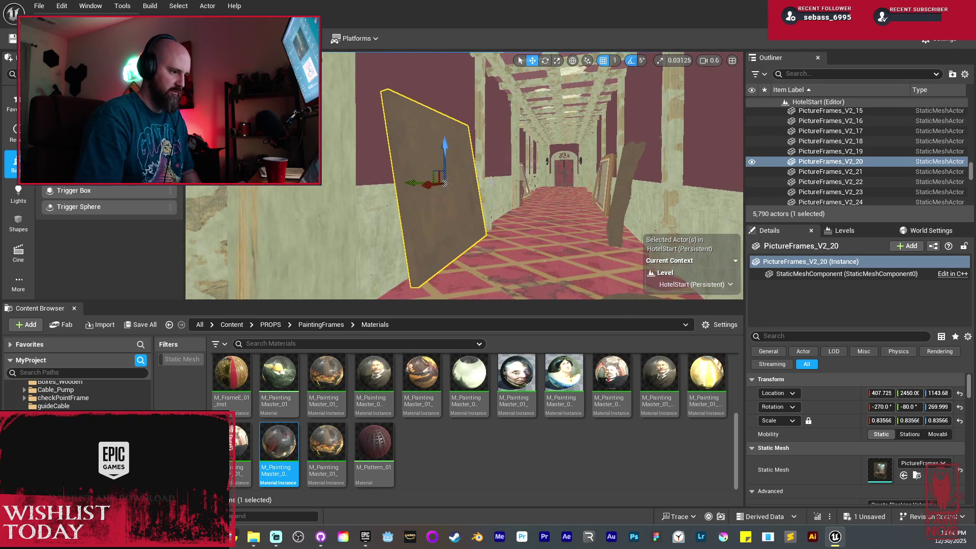
pyautogui.press('f')
pyautogui.moveTo(554, 115)
pyautogui.mouseDown()
pyautogui.moveTo(553, 153)
pyautogui.moveTo(553, 119)
pyautogui.mouseUp()
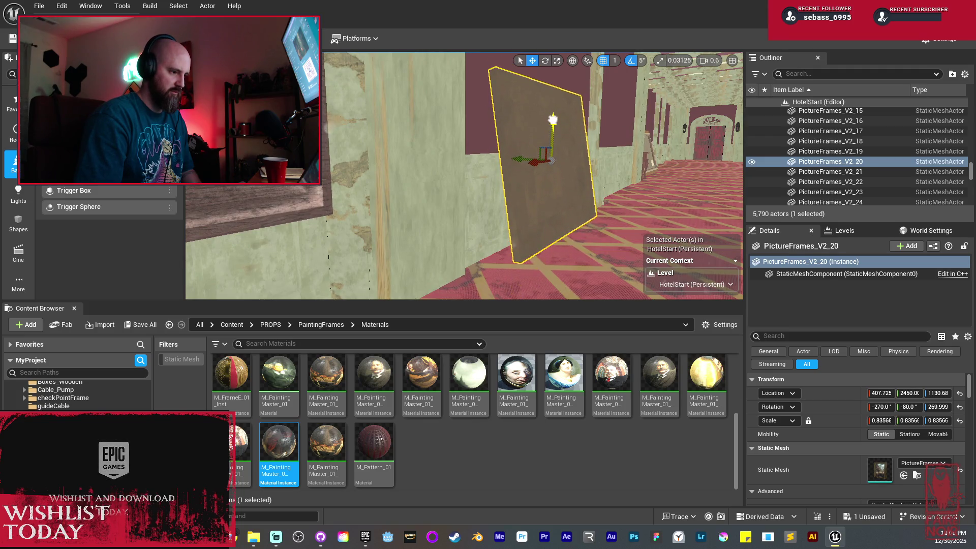
# Step: In local space with rotation snap off, tilt the copy to lean against the wall
pyautogui.click(571, 62)
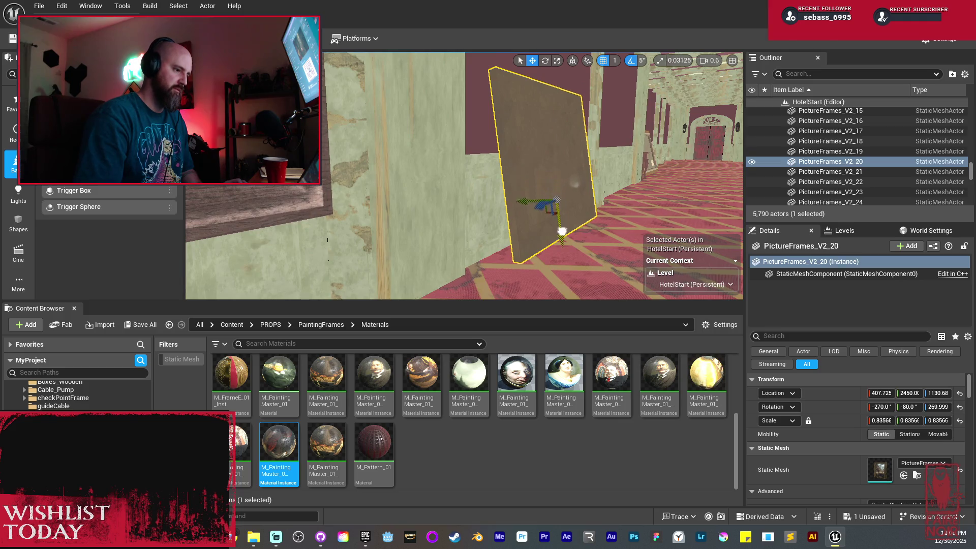
pyautogui.moveTo(561, 232); pyautogui.dragTo(564, 265)
pyautogui.press('e')
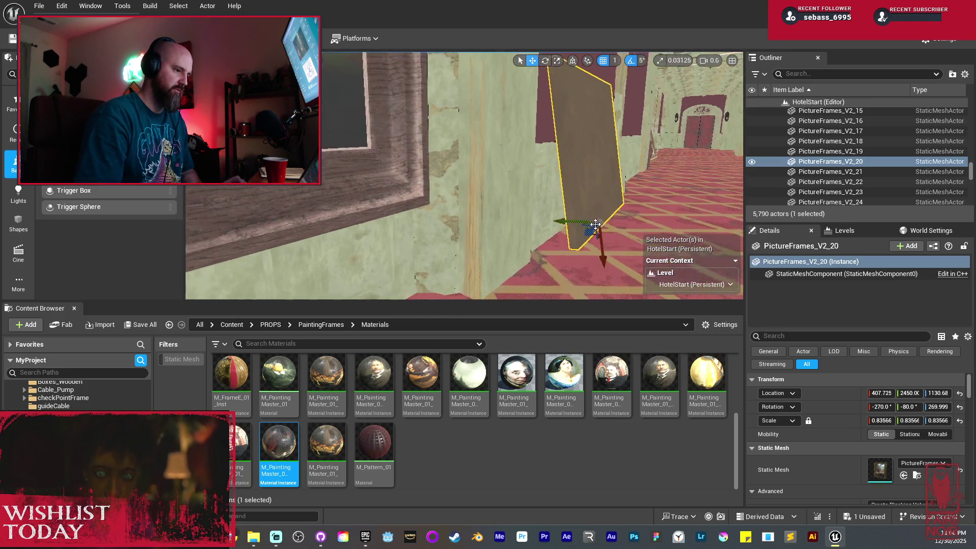
pyautogui.click(630, 61)
pyautogui.moveTo(655, 189); pyautogui.dragTo(666, 209)
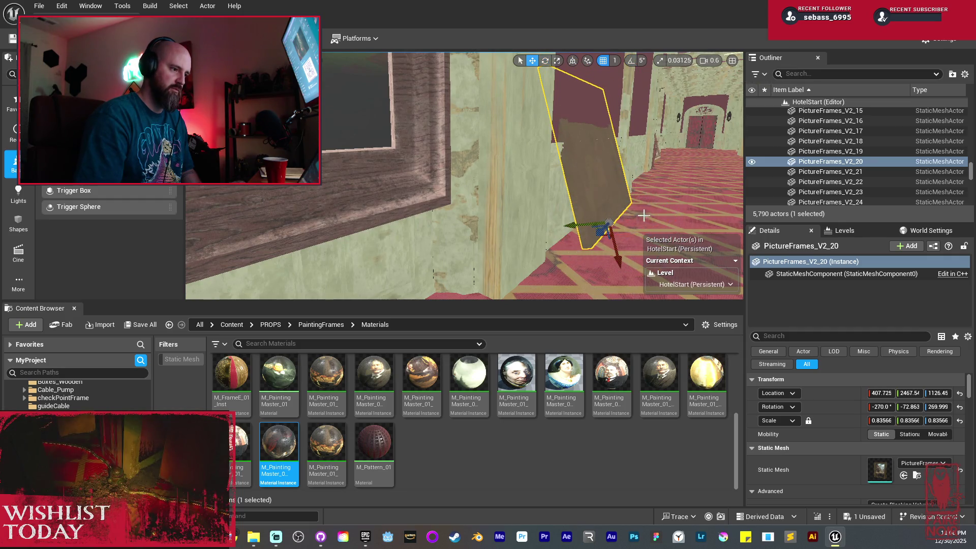
pyautogui.hotkey('ctrl', '`')
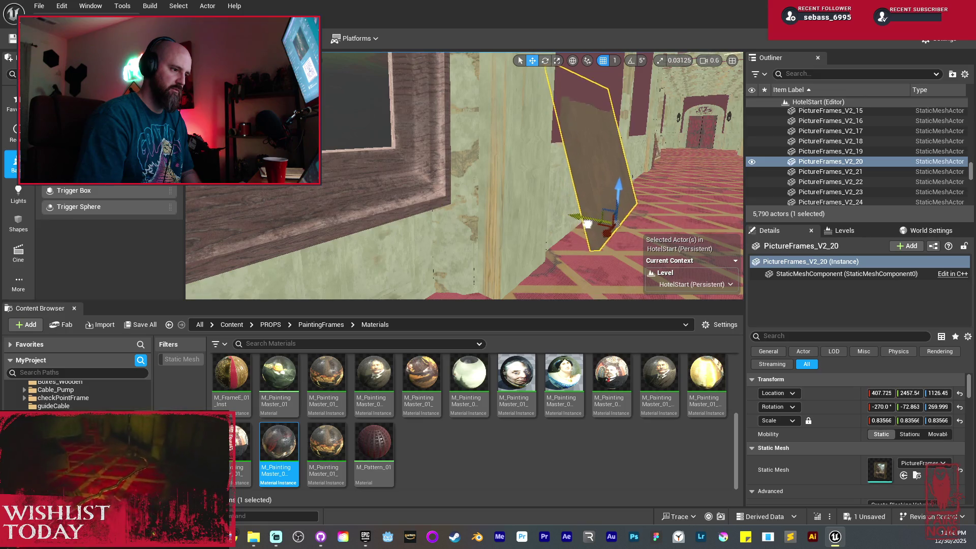
pyautogui.moveTo(586, 224)
pyautogui.mouseDown()
pyautogui.moveTo(599, 233)
pyautogui.moveTo(580, 203)
pyautogui.moveTo(599, 203)
pyautogui.moveTo(568, 173)
pyautogui.mouseUp()
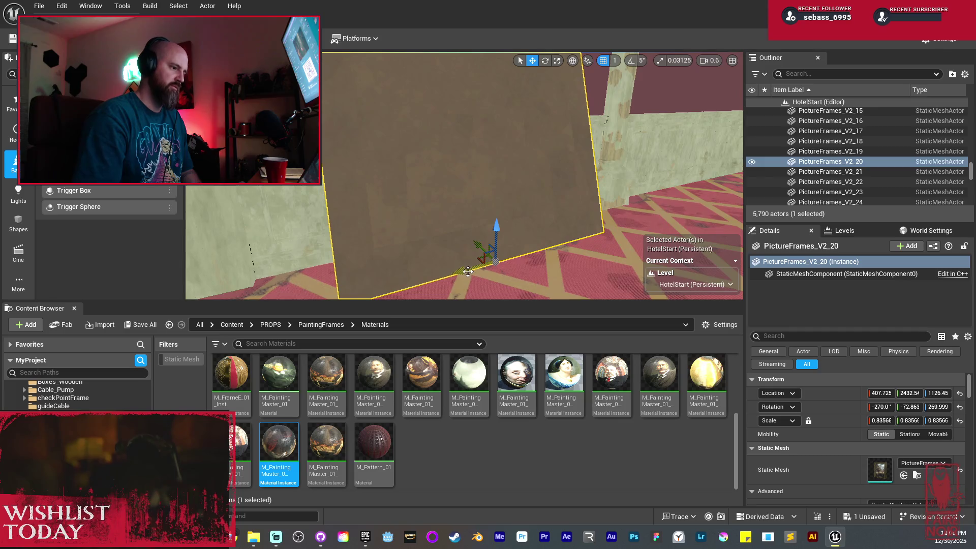
# Step: Alt-drag a second copy across the hallway, lean it more steeply, and slide it along the wall
pyautogui.moveTo(468, 271)
pyautogui.mouseDown()
pyautogui.moveTo(528, 262)
pyautogui.moveTo(480, 262)
pyautogui.moveTo(548, 285)
pyautogui.mouseUp()
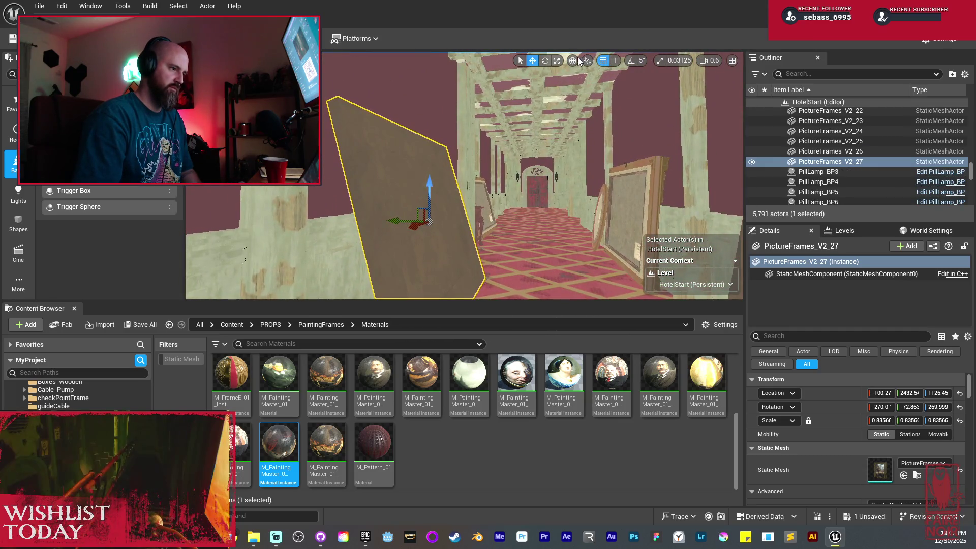
pyautogui.moveTo(513, 143); pyautogui.dragTo(505, 150)
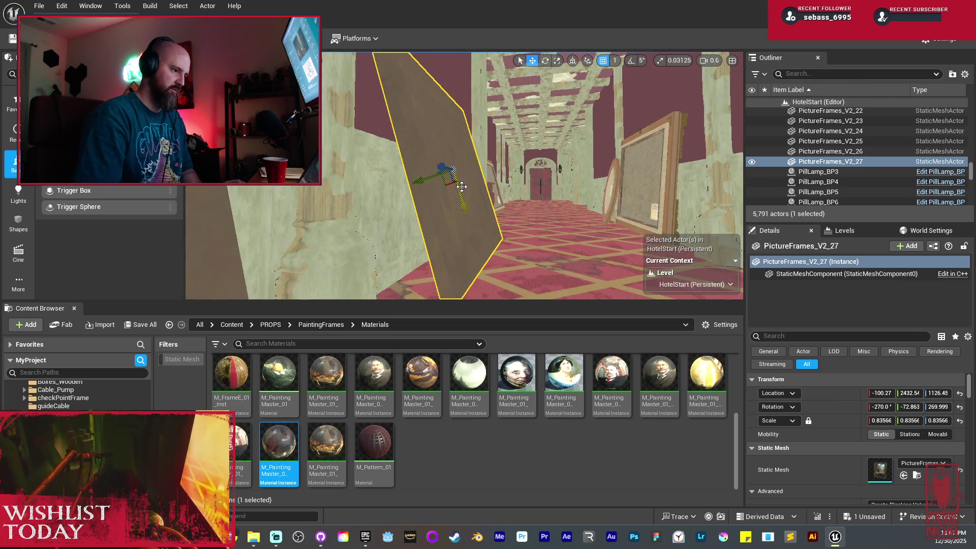
pyautogui.moveTo(461, 187)
pyautogui.mouseDown()
pyautogui.moveTo(429, 249)
pyautogui.moveTo(492, 285)
pyautogui.mouseUp()
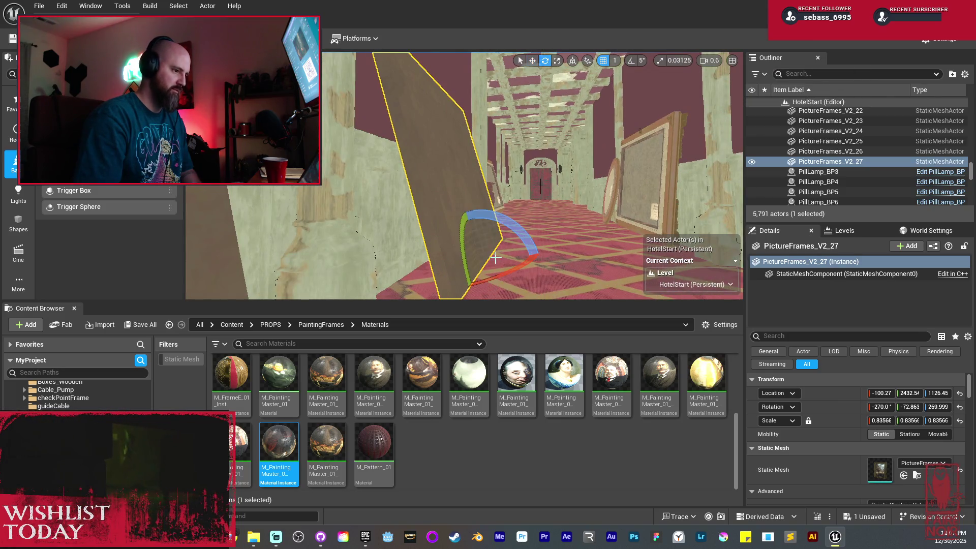
pyautogui.moveTo(433, 275); pyautogui.dragTo(432, 270)
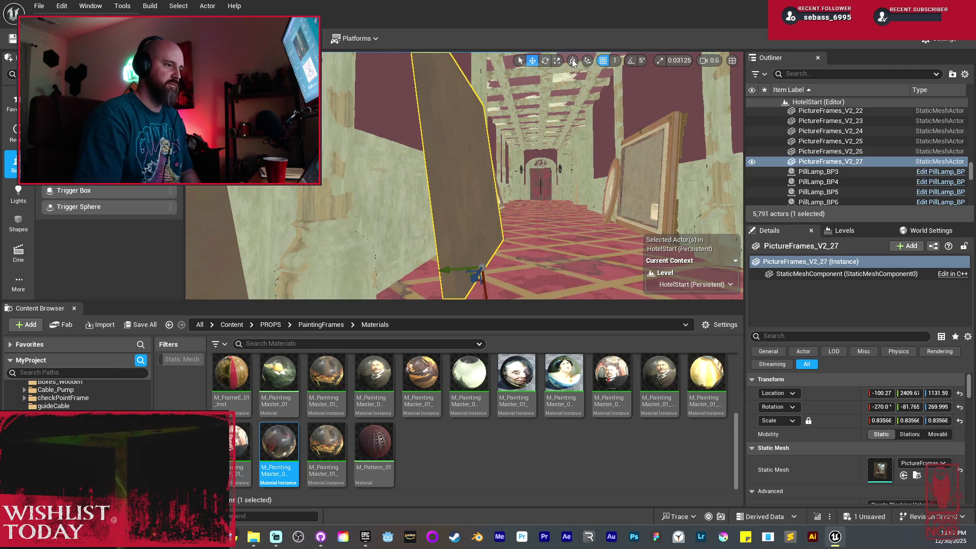
pyautogui.moveTo(456, 259)
pyautogui.mouseDown()
pyautogui.moveTo(427, 261)
pyautogui.moveTo(472, 268)
pyautogui.moveTo(469, 255)
pyautogui.moveTo(508, 234)
pyautogui.moveTo(530, 196)
pyautogui.mouseUp()
pyautogui.click(420, 211)
# Step: Alt-drag a copy of SM_FrameE_15 against the left wall, turned to face the hallway
pyautogui.click(509, 235)
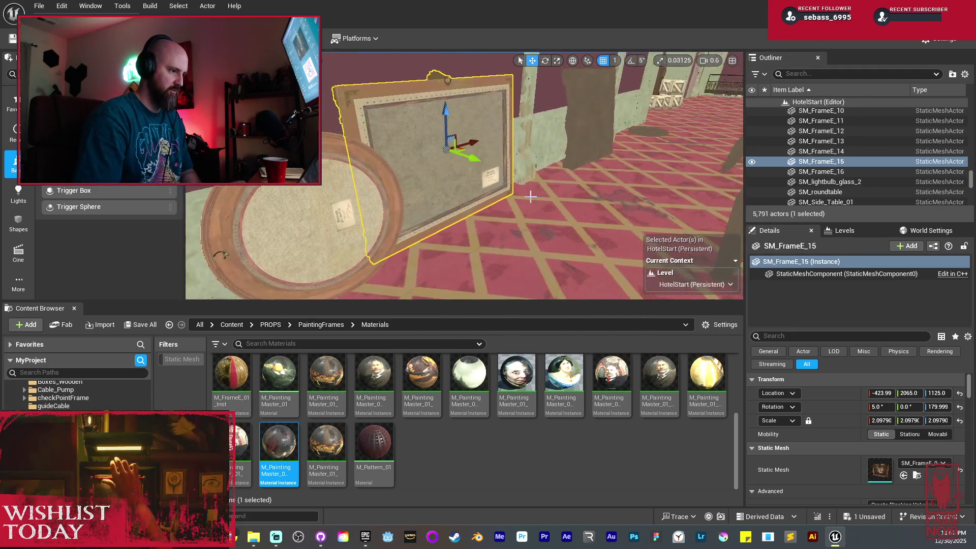
pyautogui.moveTo(465, 144)
pyautogui.keyDown('alt'); pyautogui.mouseDown()
pyautogui.moveTo(636, 99)
pyautogui.moveTo(569, 116)
pyautogui.mouseUp(); pyautogui.keyUp('alt')
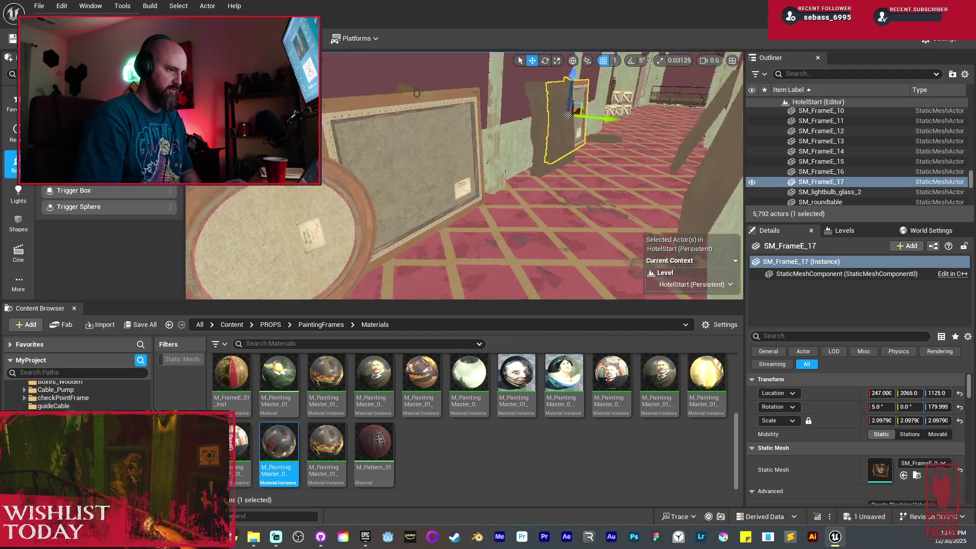
pyautogui.moveTo(508, 234); pyautogui.dragTo(509, 234)
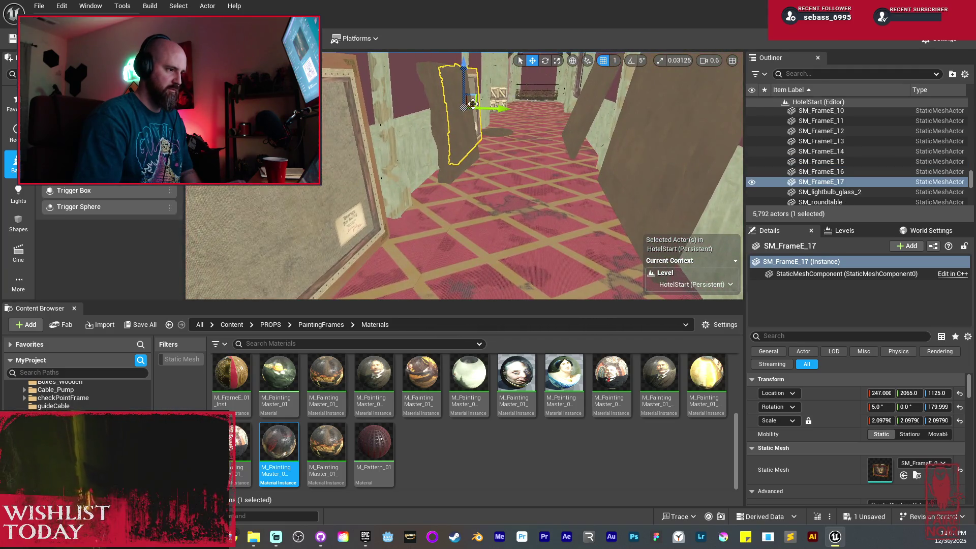
pyautogui.moveTo(473, 104)
pyautogui.mouseDown()
pyautogui.moveTo(356, 140)
pyautogui.moveTo(369, 155)
pyautogui.moveTo(583, 208)
pyautogui.mouseUp()
pyautogui.moveTo(545, 157)
pyautogui.mouseDown()
pyautogui.moveTo(554, 167)
pyautogui.moveTo(547, 196)
pyautogui.moveTo(589, 170)
pyautogui.moveTo(643, 171)
pyautogui.mouseUp()
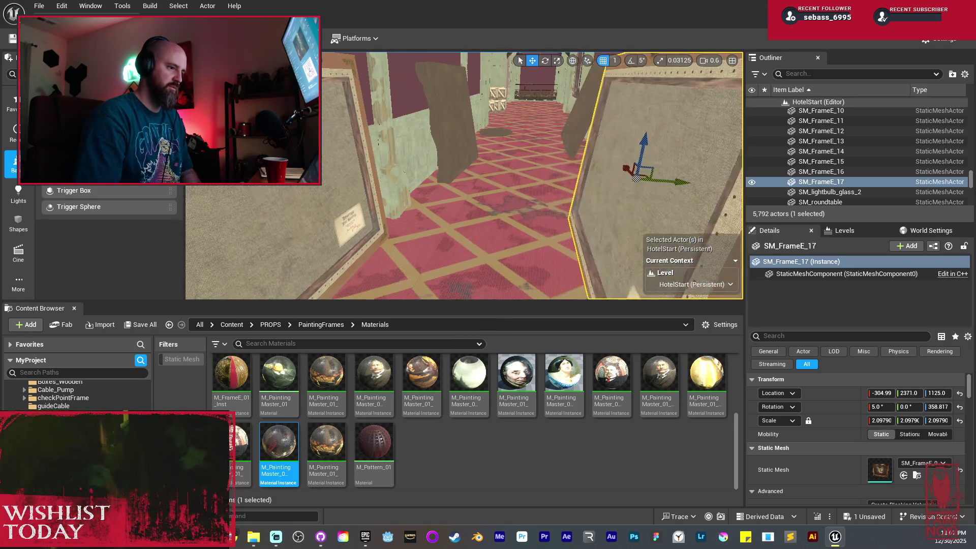
# Step: Shrink the copy, lower it toward the floor, and slide it along the wall
pyautogui.press('r')
pyautogui.moveTo(523, 176); pyautogui.dragTo(508, 188)
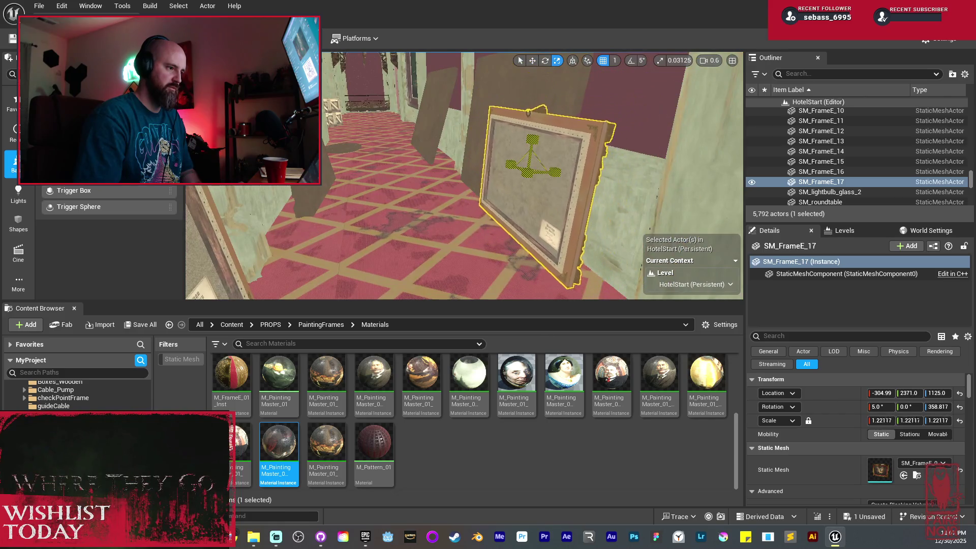
pyautogui.press('w')
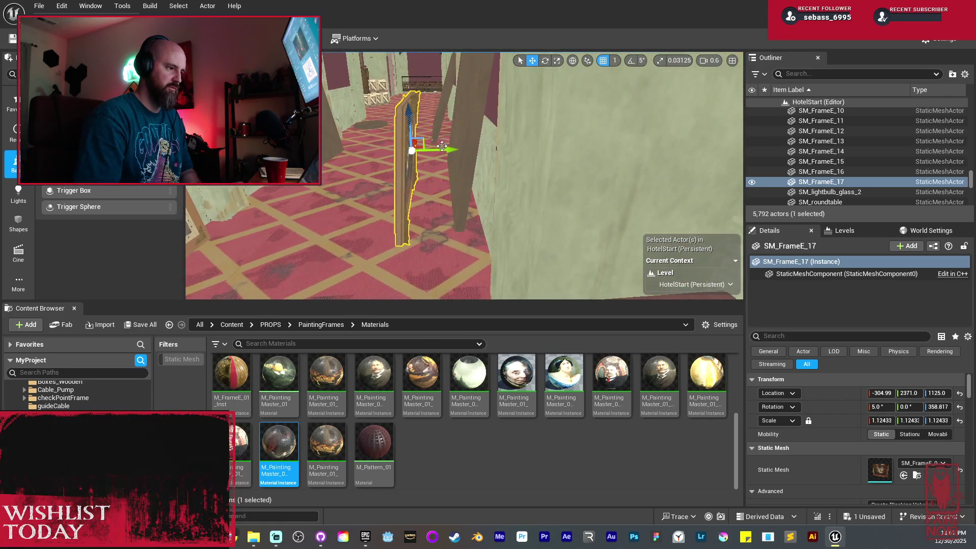
pyautogui.moveTo(410, 116); pyautogui.dragTo(420, 145)
pyautogui.moveTo(442, 117)
pyautogui.mouseDown()
pyautogui.moveTo(432, 122)
pyautogui.moveTo(442, 117)
pyautogui.mouseUp()
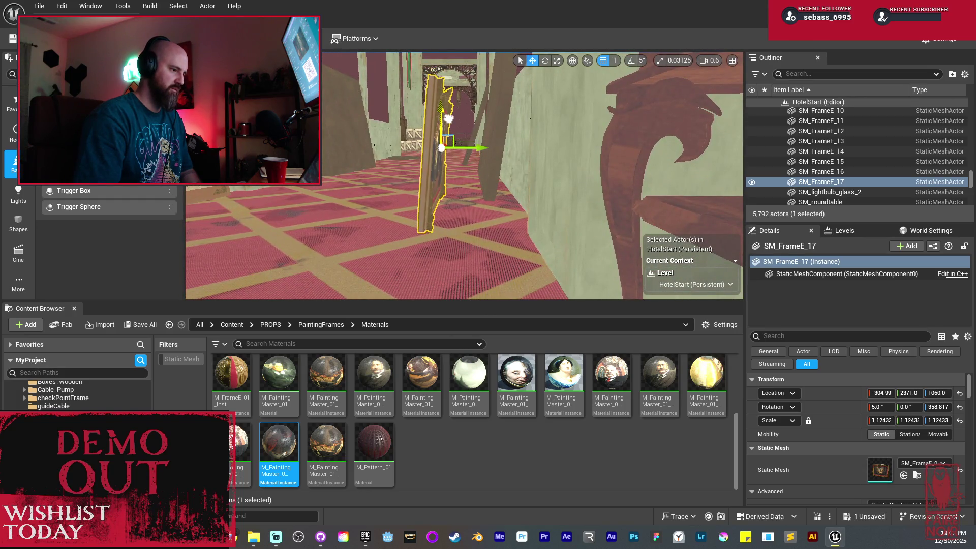
pyautogui.moveTo(476, 146)
pyautogui.mouseDown()
pyautogui.moveTo(523, 163)
pyautogui.moveTo(513, 160)
pyautogui.mouseUp()
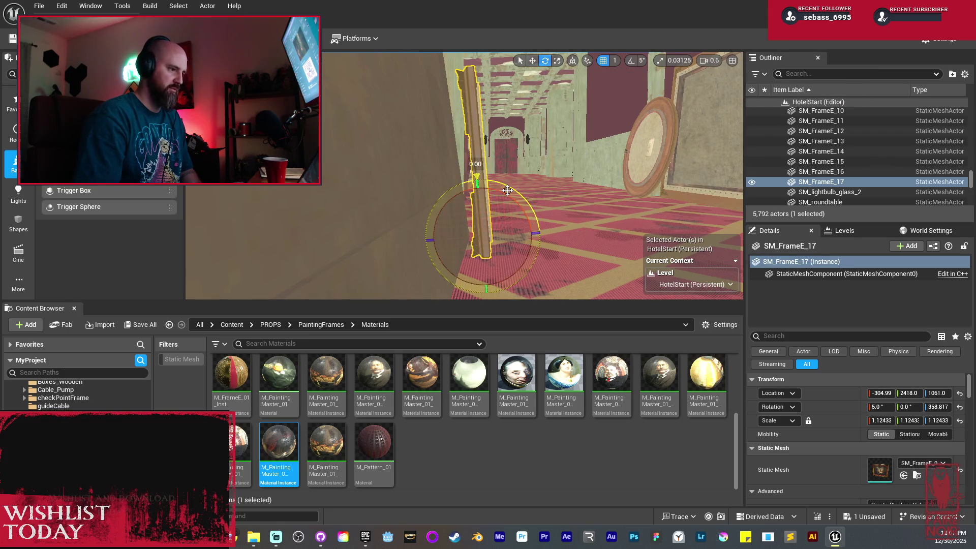
pyautogui.moveTo(513, 160); pyautogui.dragTo(535, 190)
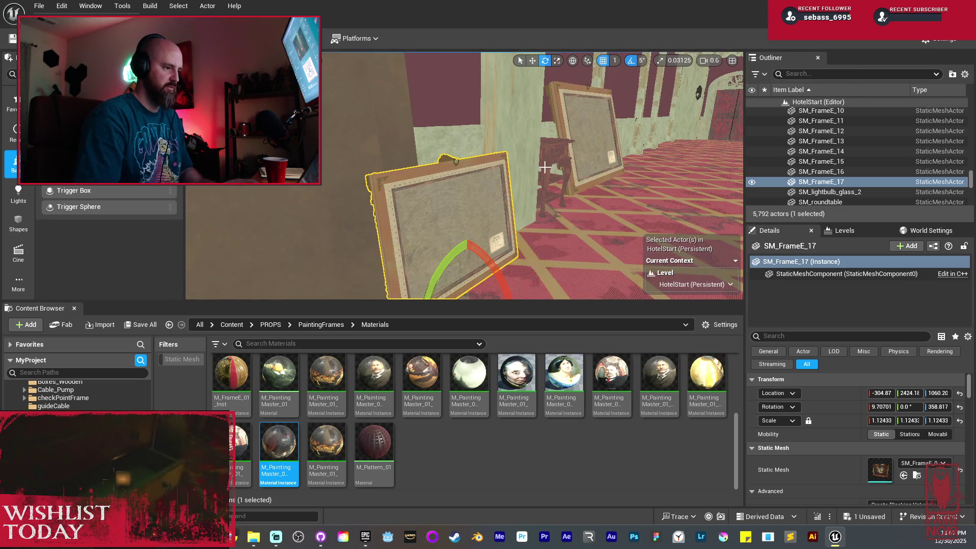
pyautogui.press('Escape')
pyautogui.moveTo(544, 167); pyautogui.dragTo(564, 134)
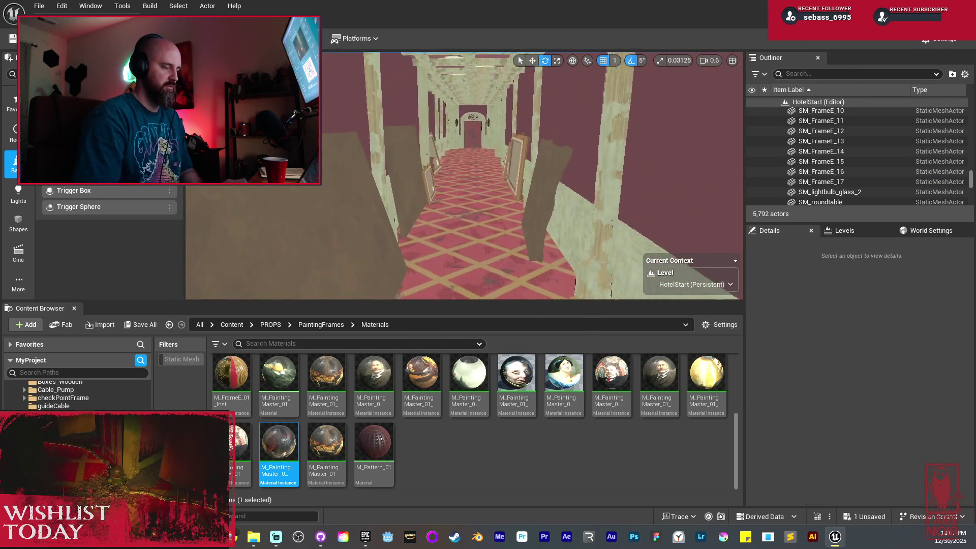
# Step: Switch to Lit and select PictureFrames_V2_20 leaning on the wall
pyautogui.moveTo(451, 209); pyautogui.dragTo(450, 209)
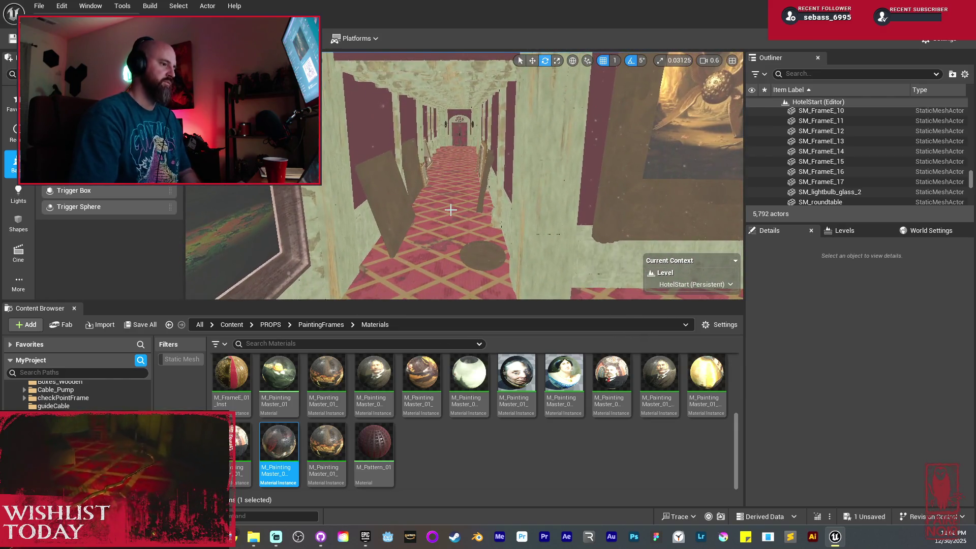
pyautogui.hotkey('alt', '4')
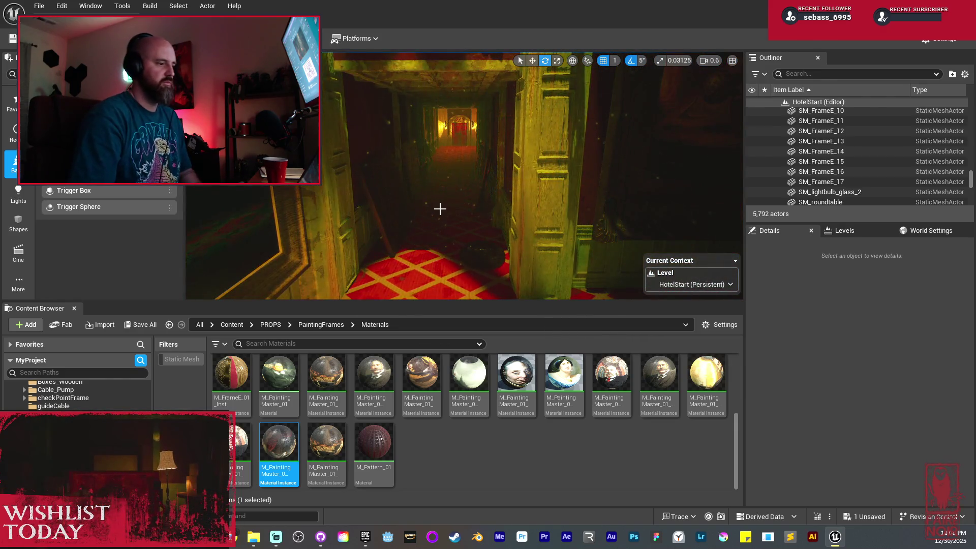
pyautogui.moveTo(450, 209)
pyautogui.mouseDown()
pyautogui.moveTo(438, 193)
pyautogui.moveTo(467, 191)
pyautogui.mouseUp()
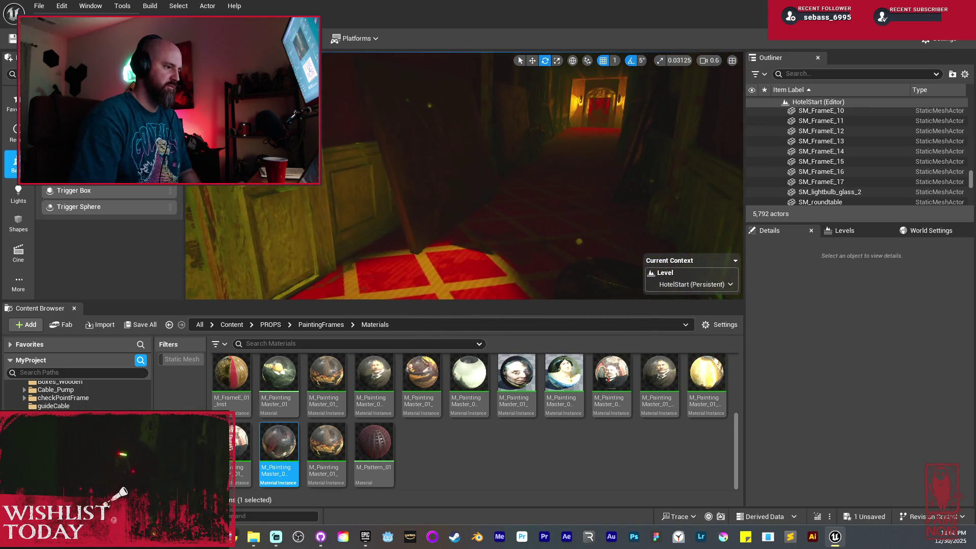
pyautogui.click(475, 191)
pyautogui.press('f')
pyautogui.press('w')
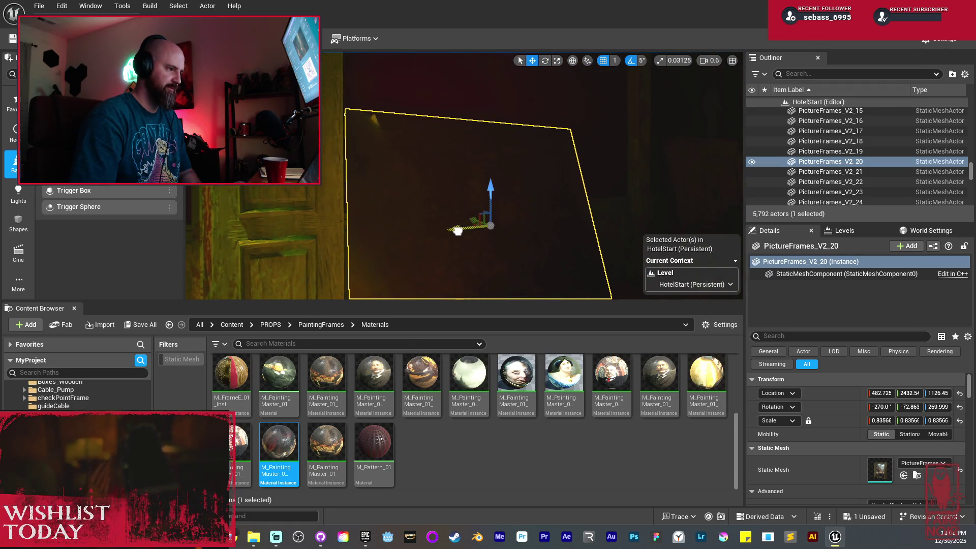
pyautogui.moveTo(457, 230); pyautogui.dragTo(436, 205)
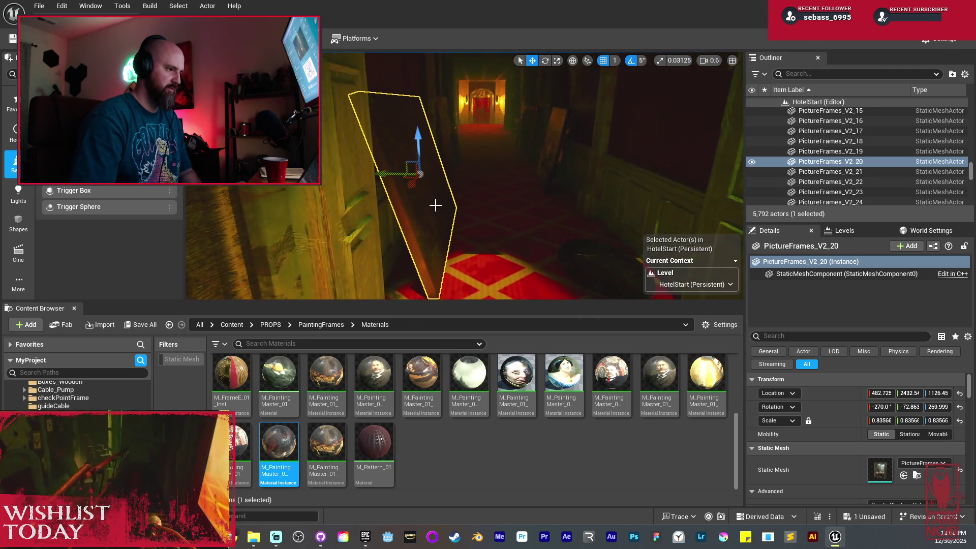
# Step: Tilt it 10° more upright in local space and slide it along X toward the door
pyautogui.click(573, 60)
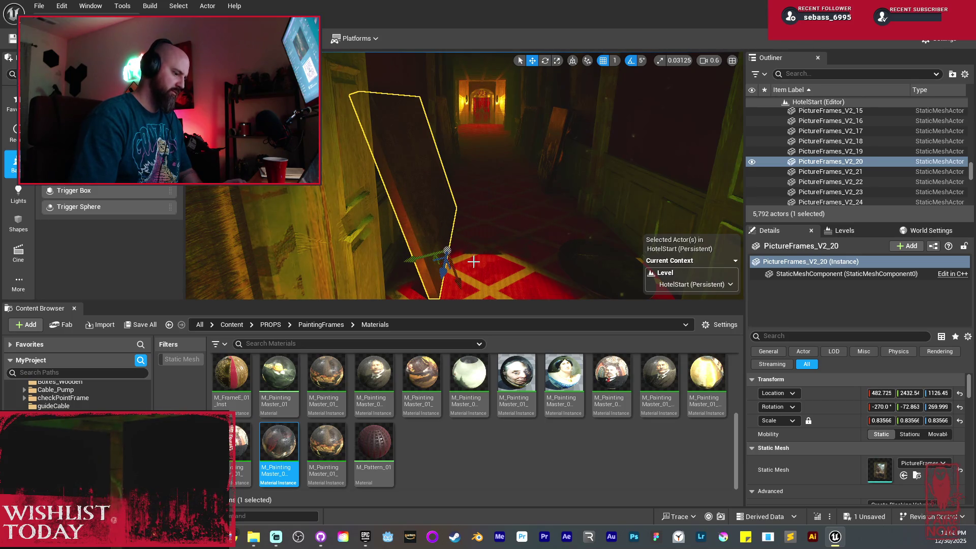
pyautogui.moveTo(459, 224); pyautogui.dragTo(461, 206)
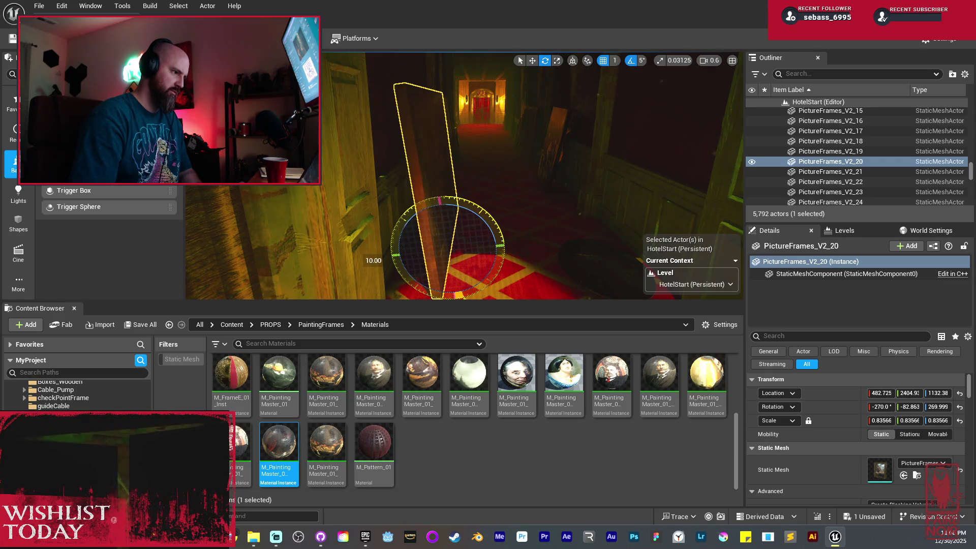
pyautogui.press('w')
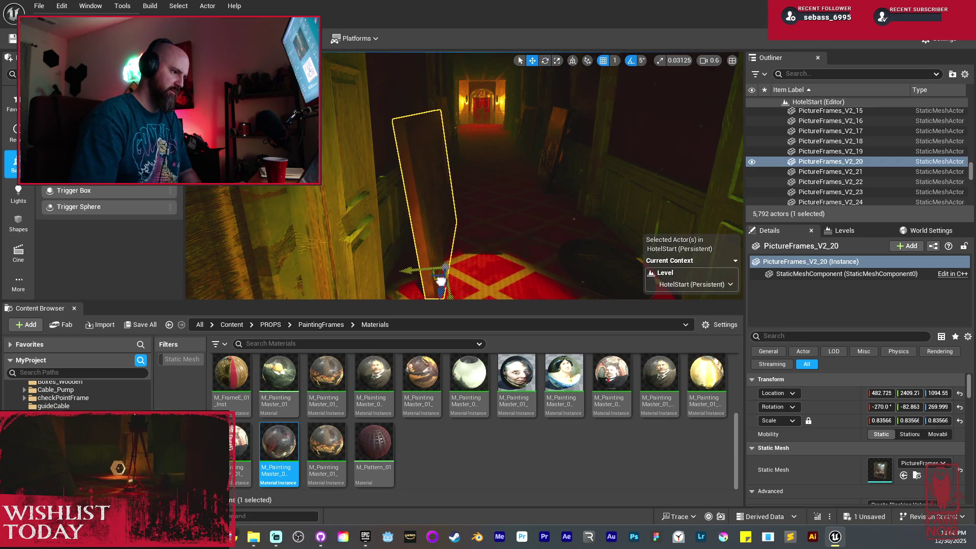
pyautogui.hotkey('ctrl', 'z')
pyautogui.moveTo(542, 174)
pyautogui.mouseDown()
pyautogui.moveTo(505, 190)
pyautogui.moveTo(460, 172)
pyautogui.moveTo(519, 170)
pyautogui.moveTo(468, 160)
pyautogui.mouseUp()
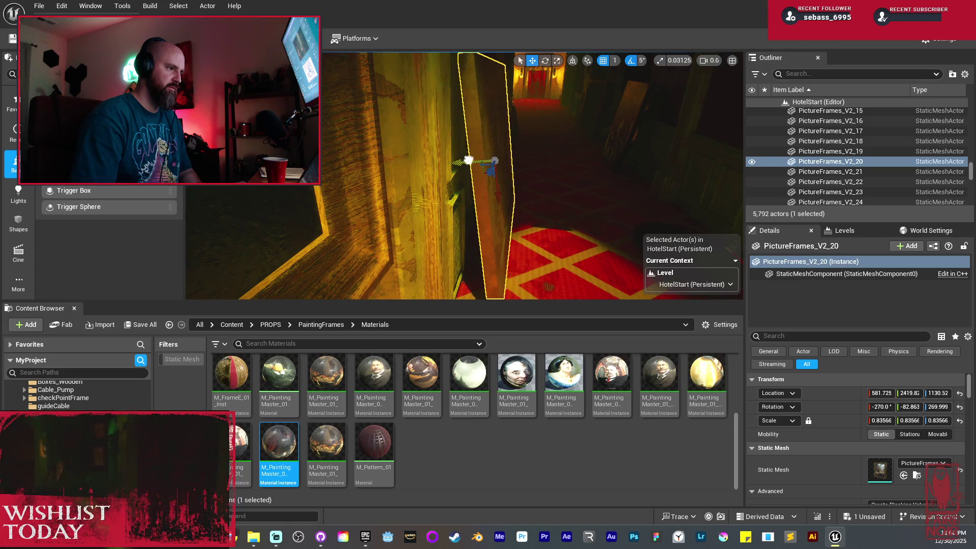
pyautogui.press('f')
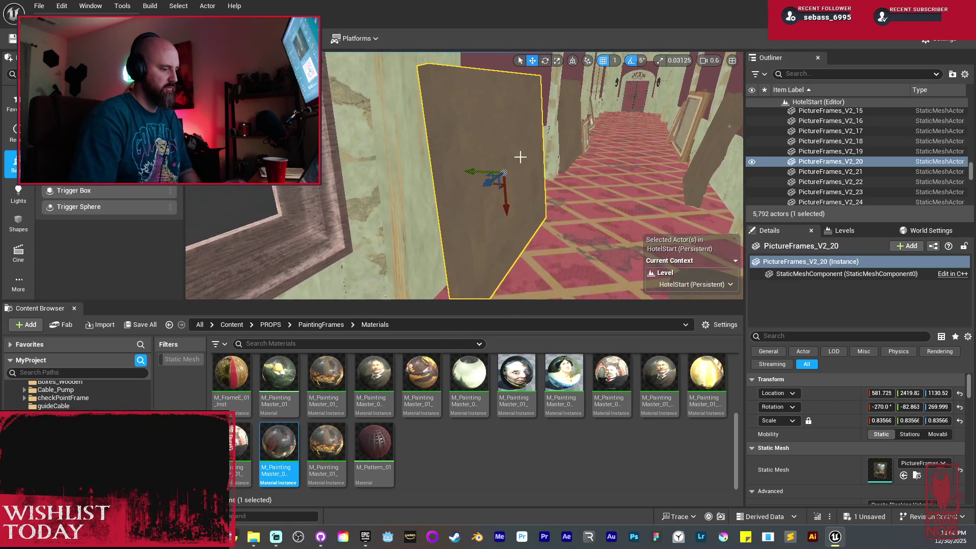
pyautogui.press('Escape')
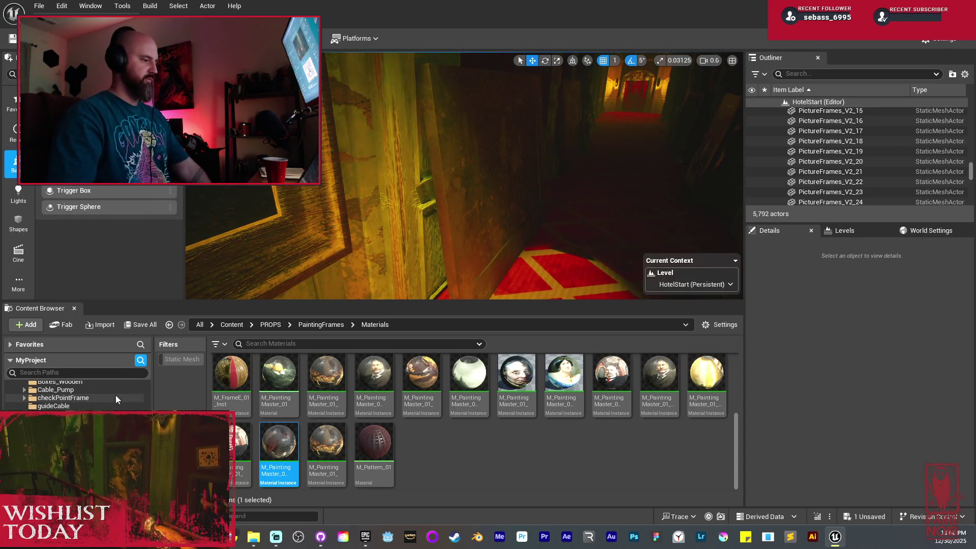
pyautogui.click(144, 325)
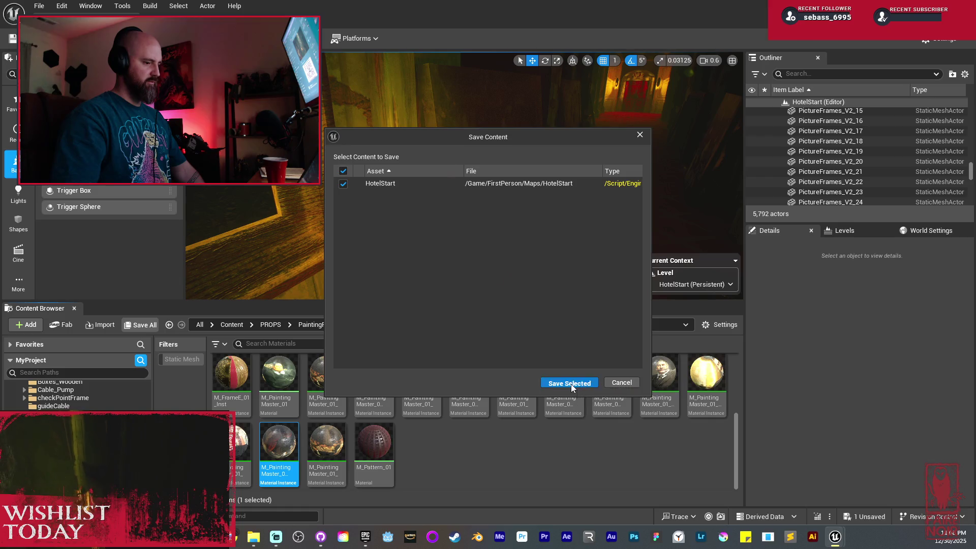
# Step: Save the HotelStart map via Save Selected and return the viewport to Unlit
pyautogui.click(571, 384)
pyautogui.moveTo(489, 157); pyautogui.dragTo(492, 166)
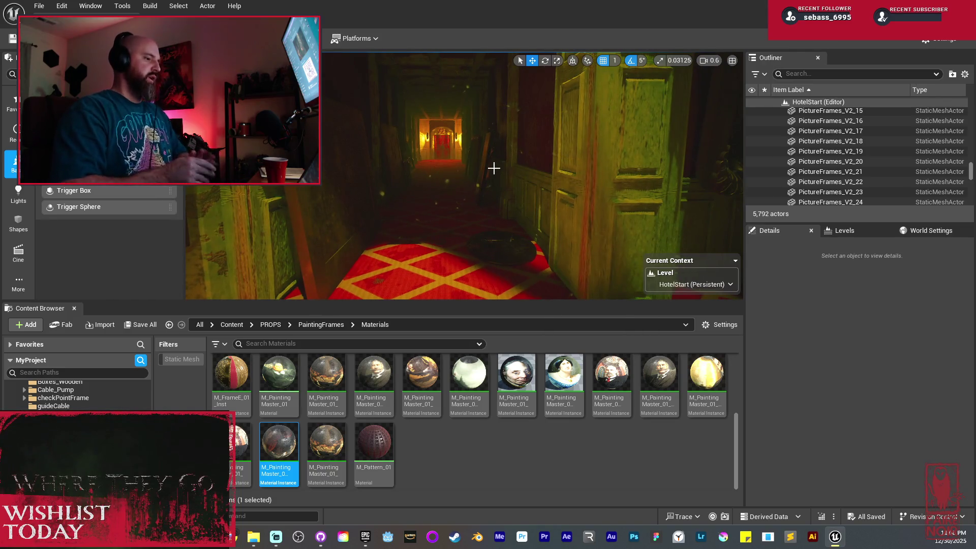
pyautogui.moveTo(515, 150)
pyautogui.mouseDown()
pyautogui.moveTo(506, 159)
pyautogui.moveTo(513, 110)
pyautogui.mouseUp()
pyautogui.hotkey('alt', '3')
pyautogui.click(508, 193)
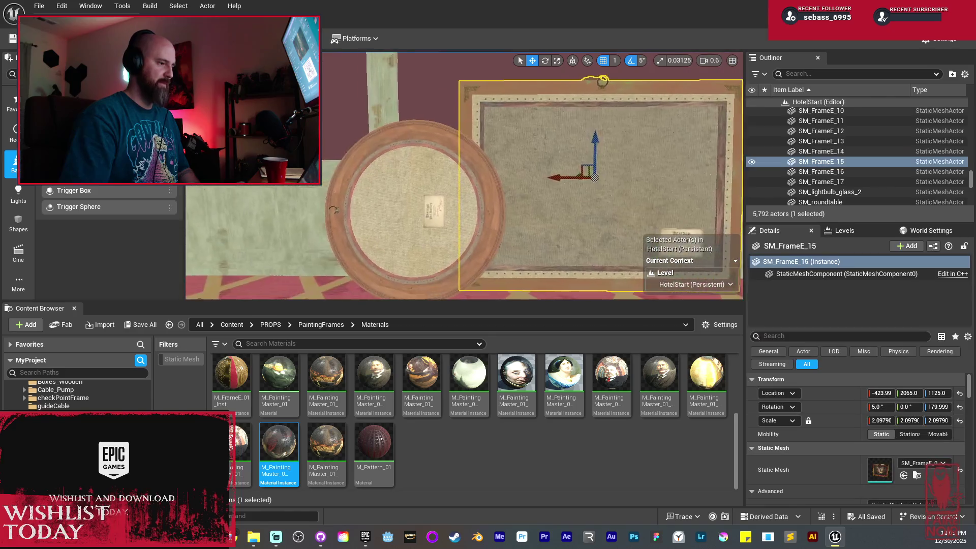
# Step: Alt-drag SM_FrameE_15 into SM_FrameE_18, shrink it, and lower it right beside the round frame
pyautogui.moveTo(508, 193); pyautogui.dragTo(508, 193)
pyautogui.moveTo(391, 177); pyautogui.dragTo(351, 177)
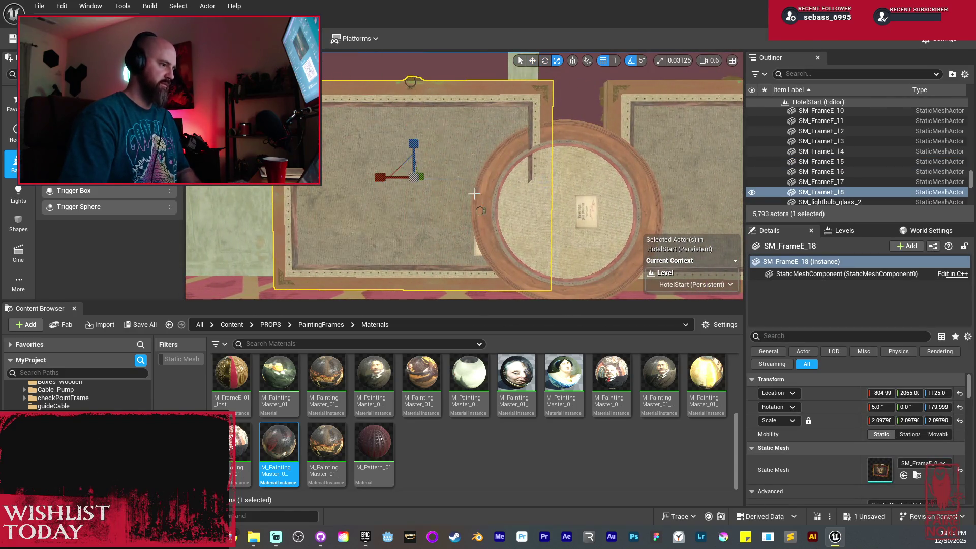
pyautogui.moveTo(413, 180); pyautogui.dragTo(398, 186)
pyautogui.moveTo(410, 147); pyautogui.dragTo(414, 188)
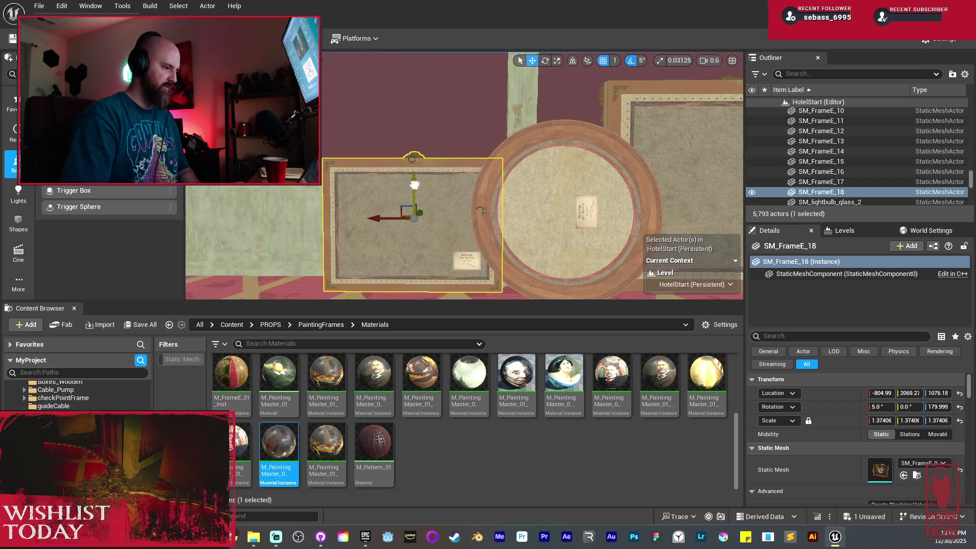
pyautogui.moveTo(378, 218)
pyautogui.mouseDown()
pyautogui.moveTo(425, 232)
pyautogui.moveTo(566, 232)
pyautogui.mouseUp()
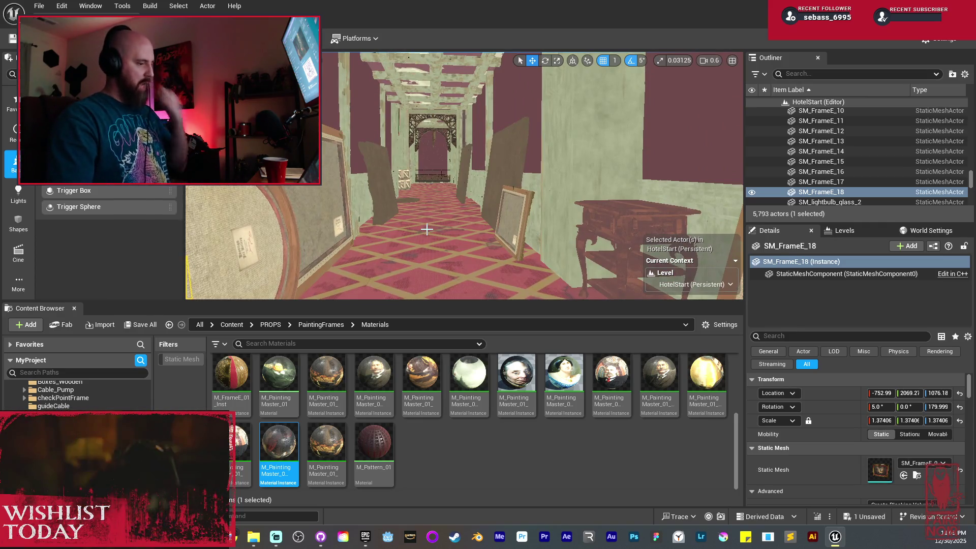
pyautogui.moveTo(409, 211)
pyautogui.mouseDown()
pyautogui.moveTo(396, 212)
pyautogui.moveTo(422, 204)
pyautogui.mouseUp()
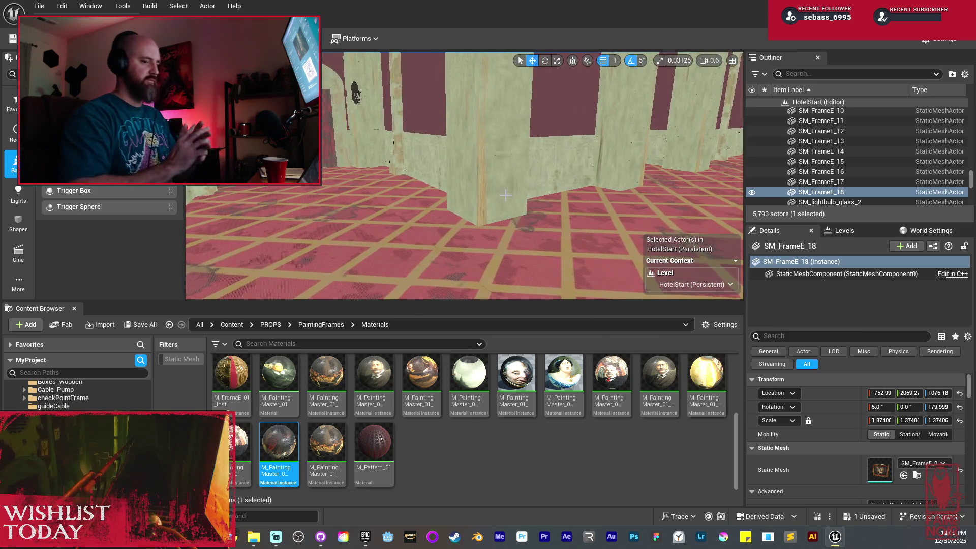
pyautogui.moveTo(514, 190); pyautogui.dragTo(529, 190)
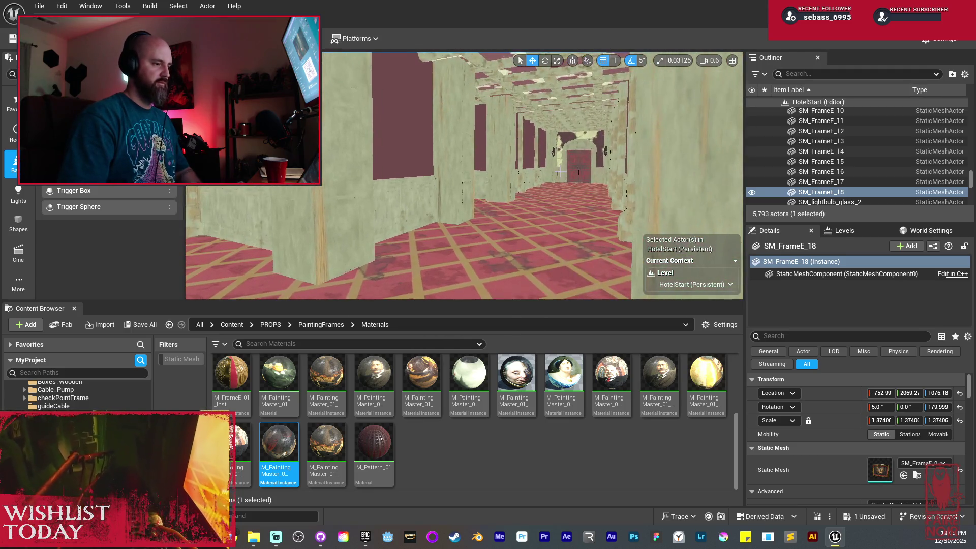
pyautogui.press('f')
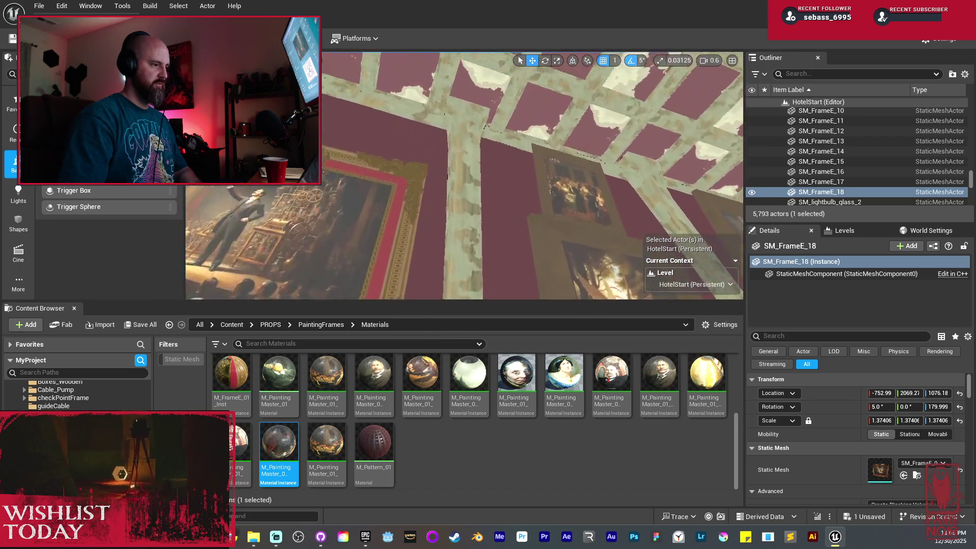
pyautogui.moveTo(464, 176)
pyautogui.mouseDown()
pyautogui.moveTo(447, 152)
pyautogui.moveTo(457, 204)
pyautogui.moveTo(522, 218)
pyautogui.mouseUp()
pyautogui.click(455, 219)
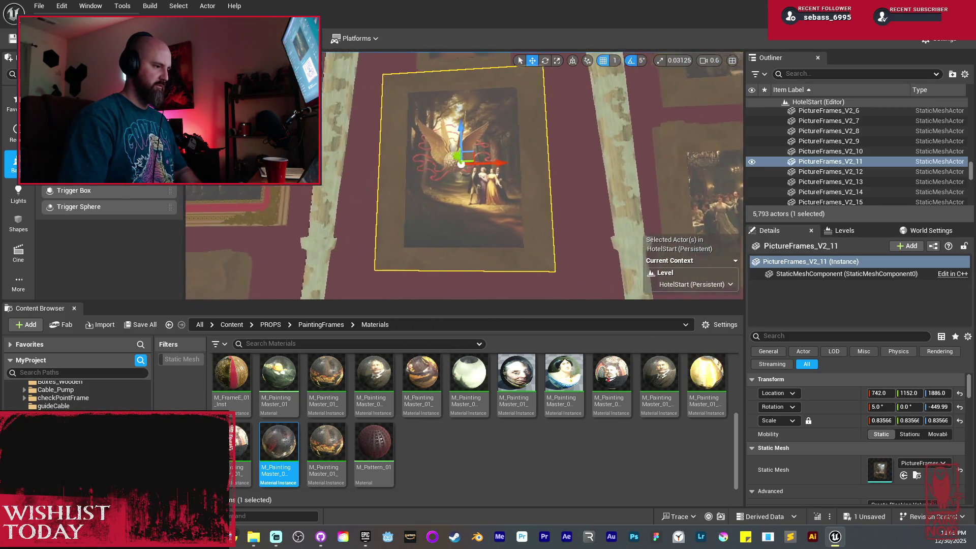
# Step: Duplicate the painting, then turn the copy around and tip it back
pyautogui.moveTo(531, 168)
pyautogui.mouseDown()
pyautogui.moveTo(508, 166)
pyautogui.moveTo(519, 164)
pyautogui.moveTo(490, 143)
pyautogui.moveTo(470, 147)
pyautogui.moveTo(463, 96)
pyautogui.mouseUp()
pyautogui.scroll(3, 464, 176)
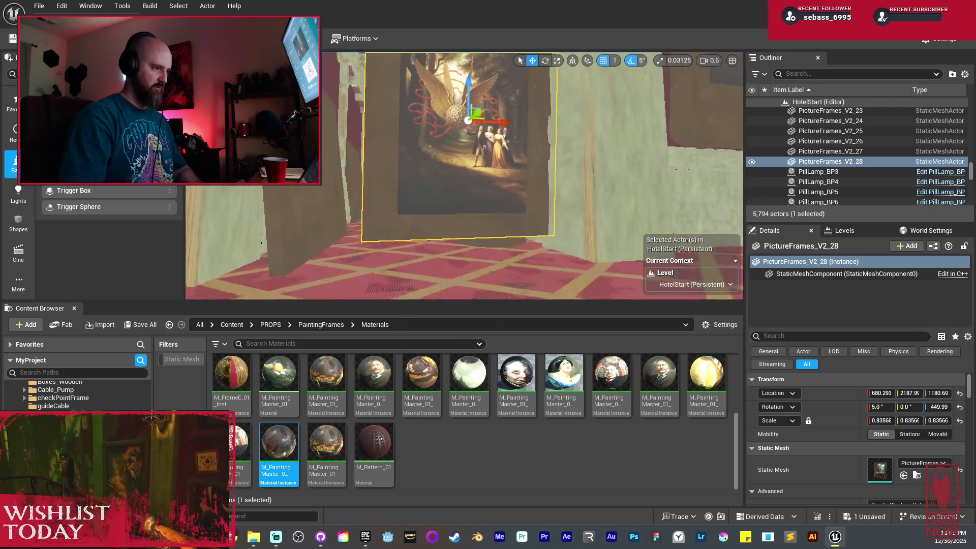
pyautogui.press('e')
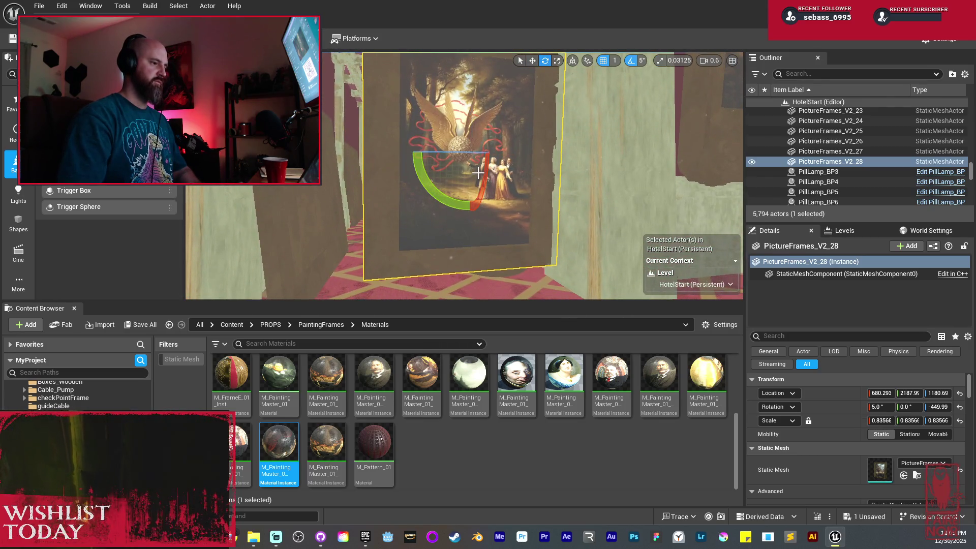
pyautogui.moveTo(529, 153); pyautogui.dragTo(470, 153)
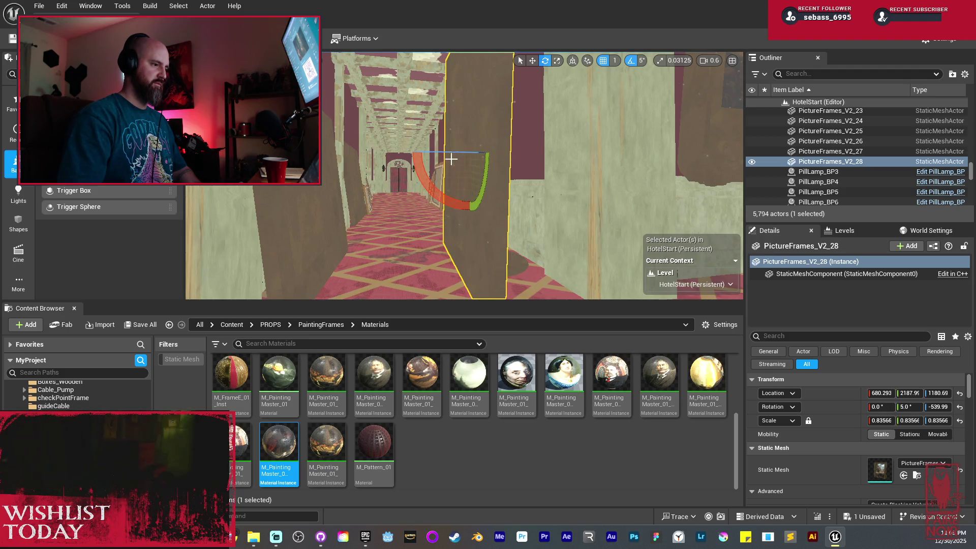
pyautogui.moveTo(450, 159); pyautogui.dragTo(465, 224)
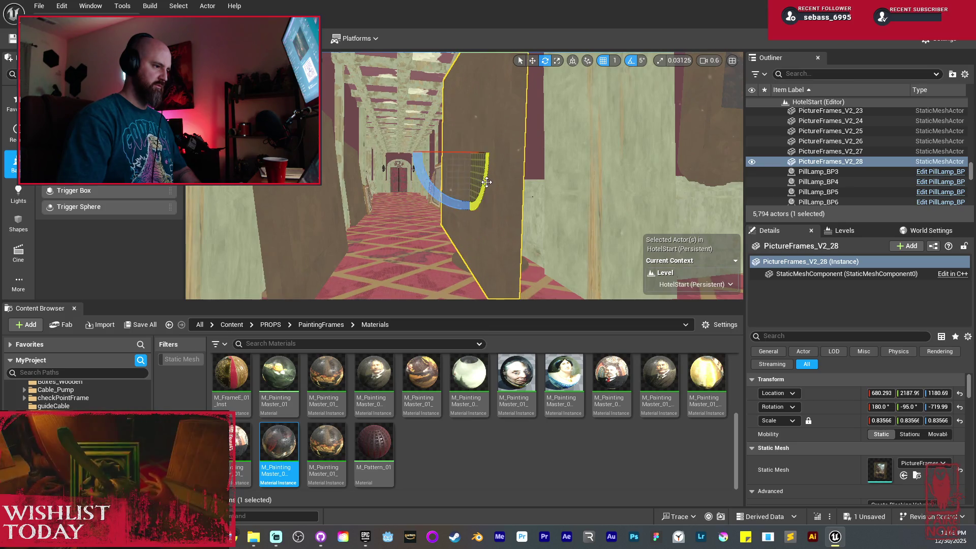
# Step: Carry the copied painting down the hallway, lower it toward the floor and angle it toward the wall
pyautogui.press('w')
pyautogui.moveTo(459, 154)
pyautogui.mouseDown()
pyautogui.moveTo(418, 153)
pyautogui.moveTo(465, 157)
pyautogui.moveTo(434, 150)
pyautogui.moveTo(455, 154)
pyautogui.mouseUp()
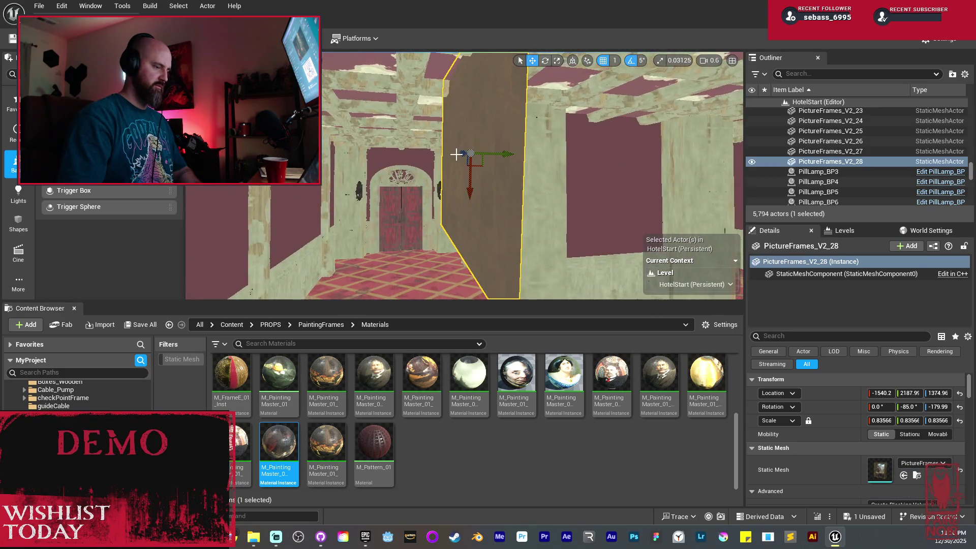
pyautogui.moveTo(476, 197); pyautogui.dragTo(528, 117)
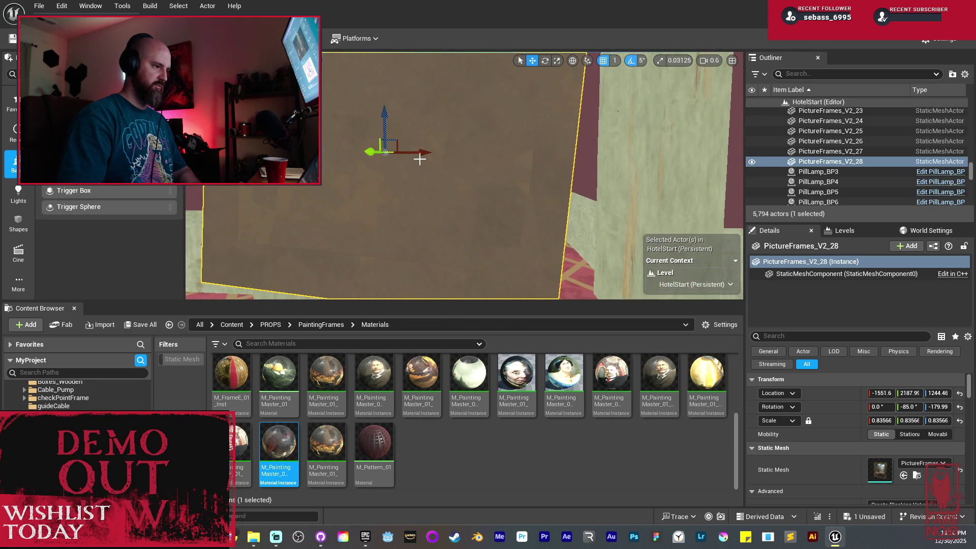
pyautogui.moveTo(428, 146); pyautogui.dragTo(461, 171)
pyautogui.moveTo(359, 120); pyautogui.dragTo(445, 121)
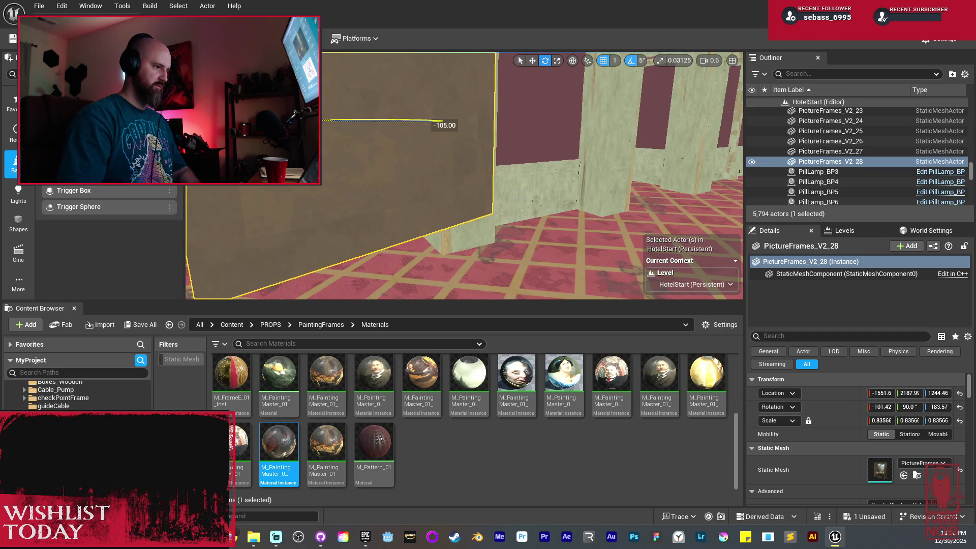
pyautogui.moveTo(364, 121)
pyautogui.mouseDown()
pyautogui.moveTo(567, 127)
pyautogui.moveTo(610, 95)
pyautogui.mouseUp()
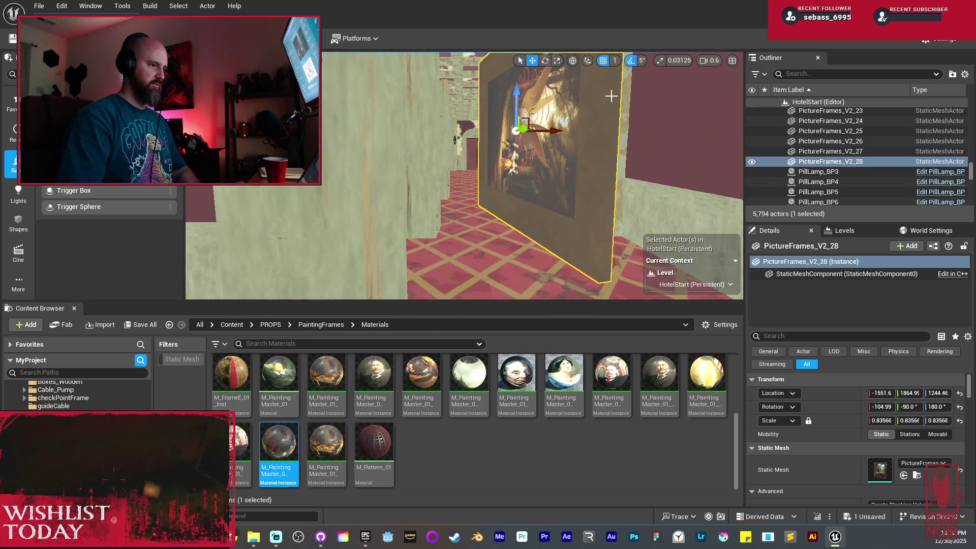
pyautogui.moveTo(515, 95); pyautogui.dragTo(503, 170)
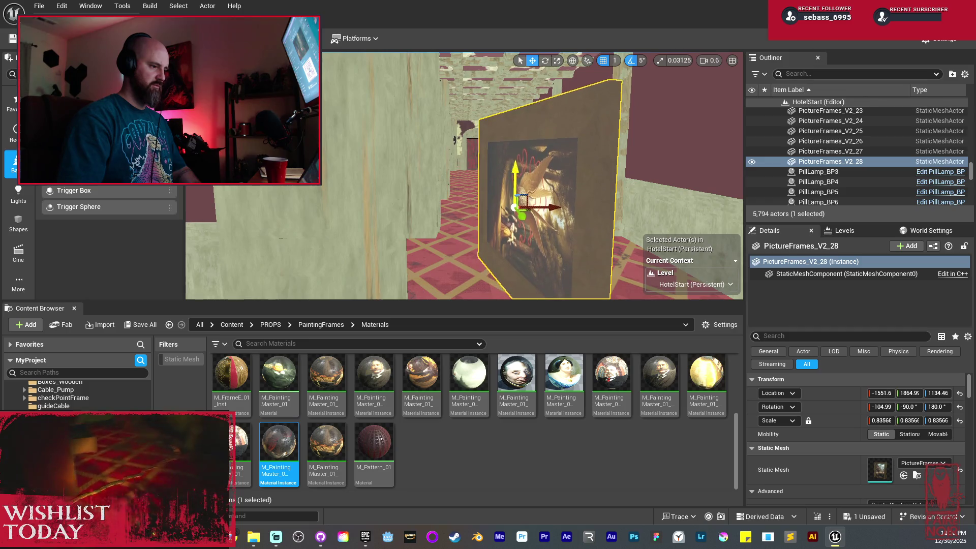
# Step: With rotation snap off in local space, tilt the frame to lean on the wall (-270.0, -75.396, 345.0)
pyautogui.press('e')
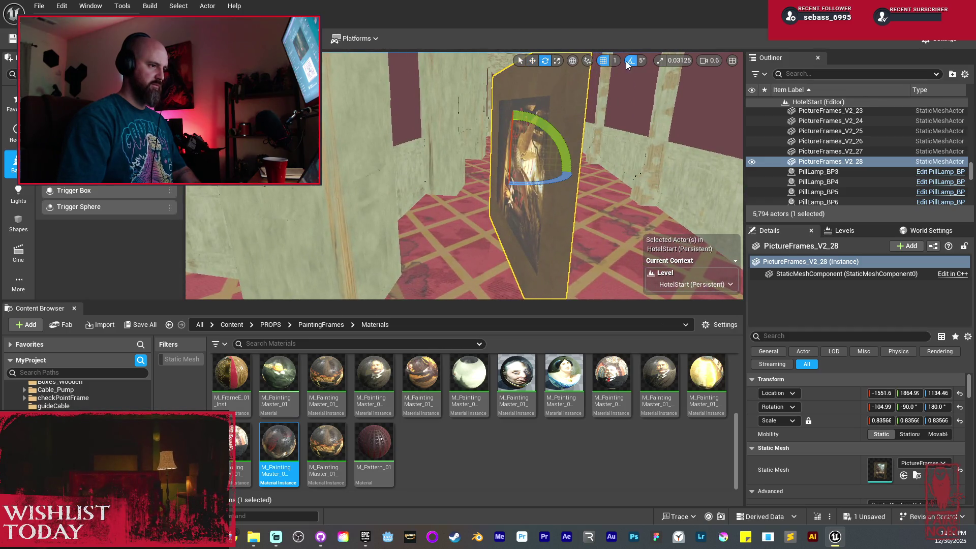
pyautogui.click(629, 62)
pyautogui.click(573, 61)
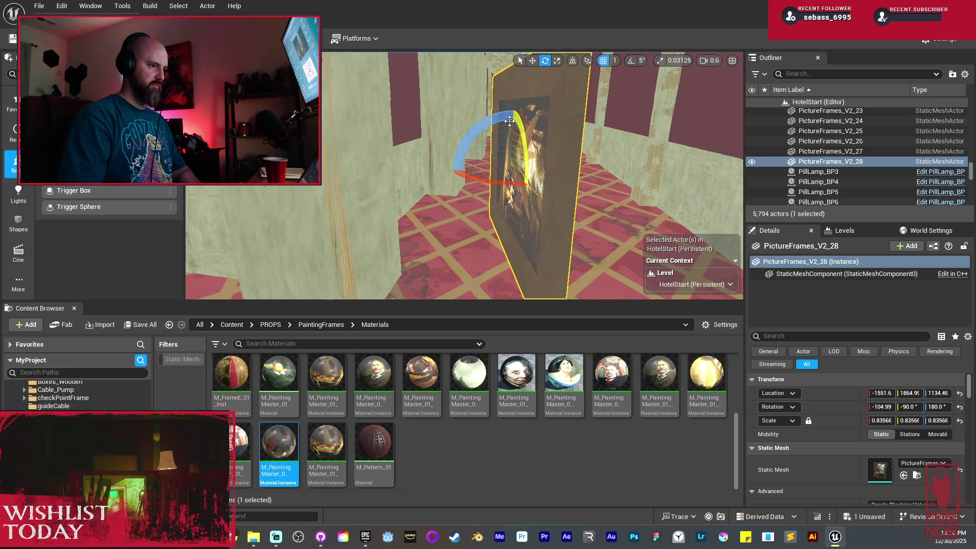
pyautogui.moveTo(499, 119)
pyautogui.mouseDown()
pyautogui.moveTo(513, 224)
pyautogui.moveTo(520, 160)
pyautogui.moveTo(468, 171)
pyautogui.mouseUp()
pyautogui.press('f')
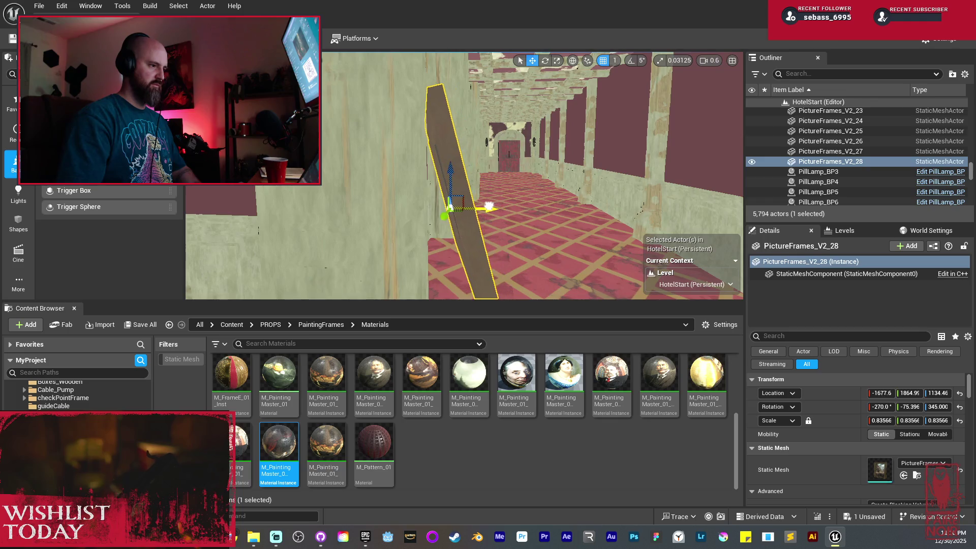
pyautogui.moveTo(489, 206)
pyautogui.mouseDown()
pyautogui.moveTo(430, 170)
pyautogui.moveTo(387, 182)
pyautogui.moveTo(463, 193)
pyautogui.moveTo(406, 211)
pyautogui.moveTo(420, 185)
pyautogui.moveTo(384, 189)
pyautogui.moveTo(508, 163)
pyautogui.mouseUp()
# Step: Alt-drag PictureFrames_Medium_13 to place copy PictureFrames_Medium_18 further down the hall at X -1506.5
pyautogui.click(507, 163)
pyautogui.moveTo(589, 162)
pyautogui.mouseDown()
pyautogui.moveTo(521, 164)
pyautogui.moveTo(532, 177)
pyautogui.moveTo(564, 179)
pyautogui.moveTo(548, 178)
pyautogui.moveTo(567, 123)
pyautogui.mouseUp()
pyautogui.press('e')
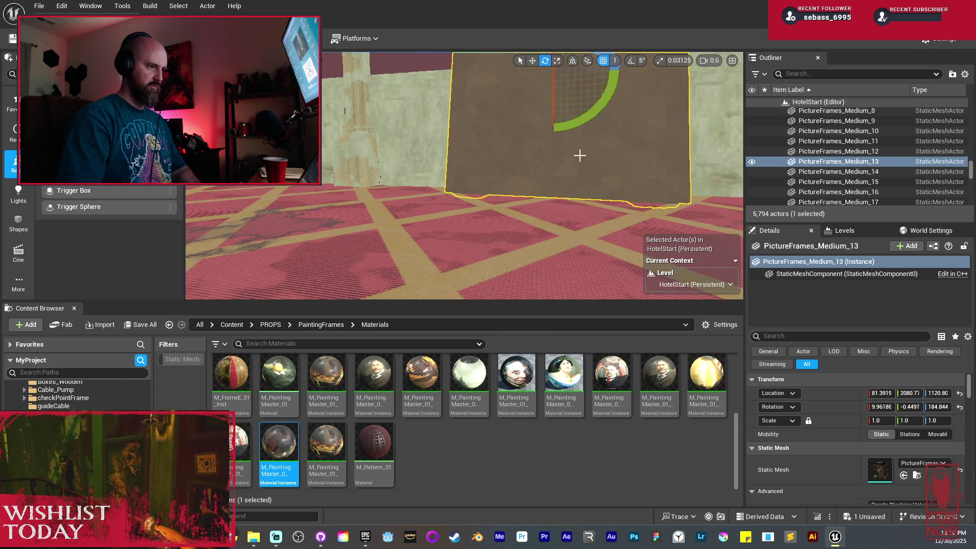
pyautogui.scroll(2, 580, 155)
pyautogui.press('w')
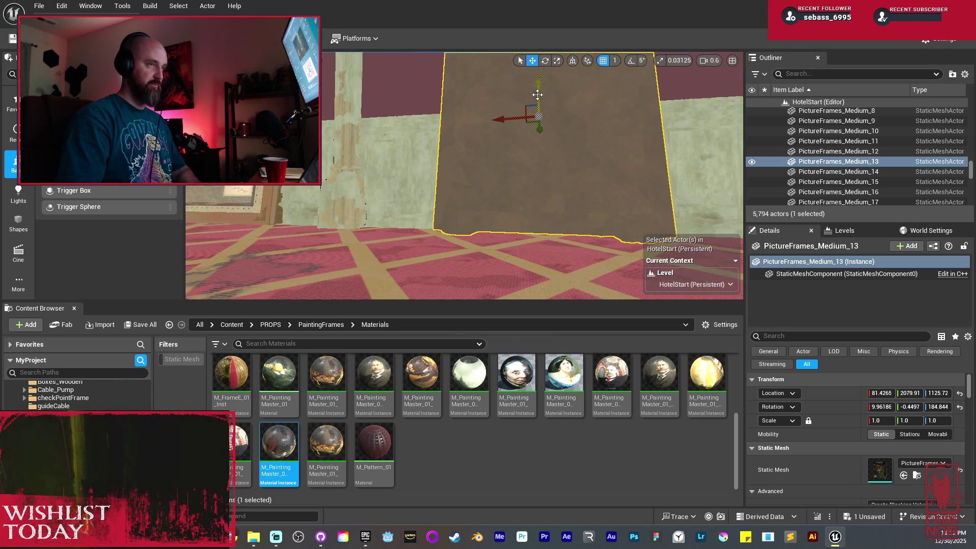
pyautogui.moveTo(512, 104); pyautogui.dragTo(500, 105)
pyautogui.moveTo(457, 178); pyautogui.dragTo(407, 178)
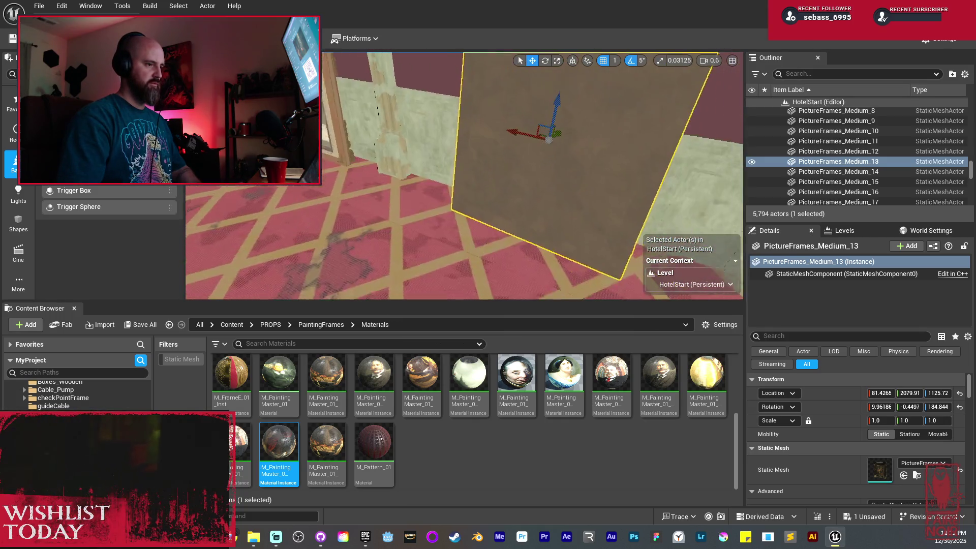
pyautogui.moveTo(541, 110); pyautogui.dragTo(523, 121)
pyautogui.hotkey('ctrl', 'z')
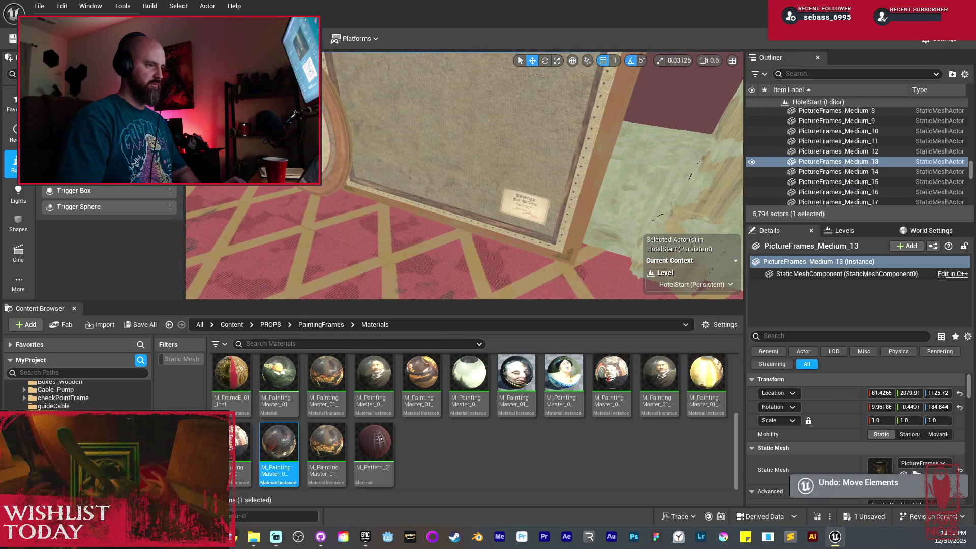
pyautogui.moveTo(548, 83)
pyautogui.mouseDown()
pyautogui.moveTo(462, 89)
pyautogui.moveTo(465, 96)
pyautogui.mouseUp()
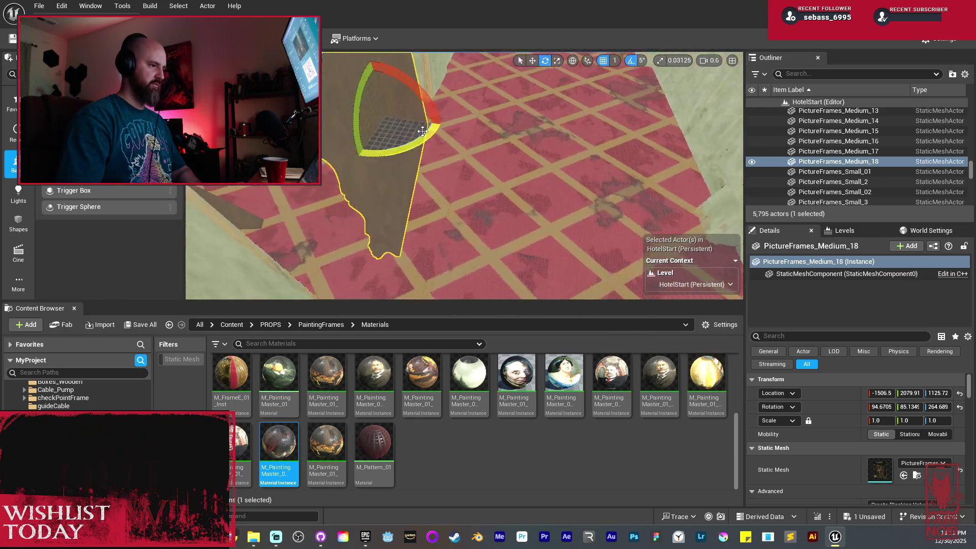
# Step: Mirror the copied frame along its Y axis with Transform > Mirror Y
pyautogui.press('w')
pyautogui.rightClick(586, 186)
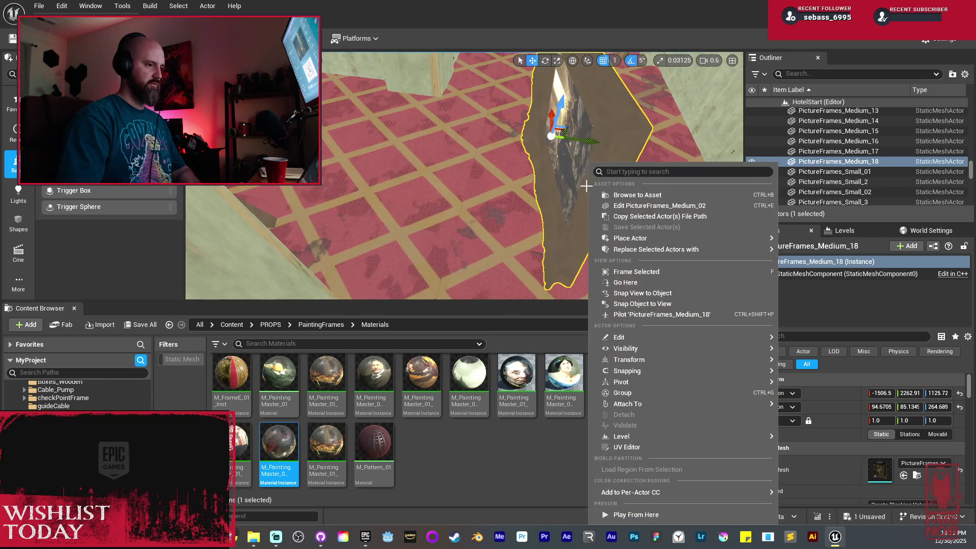
pyautogui.moveTo(671, 357)
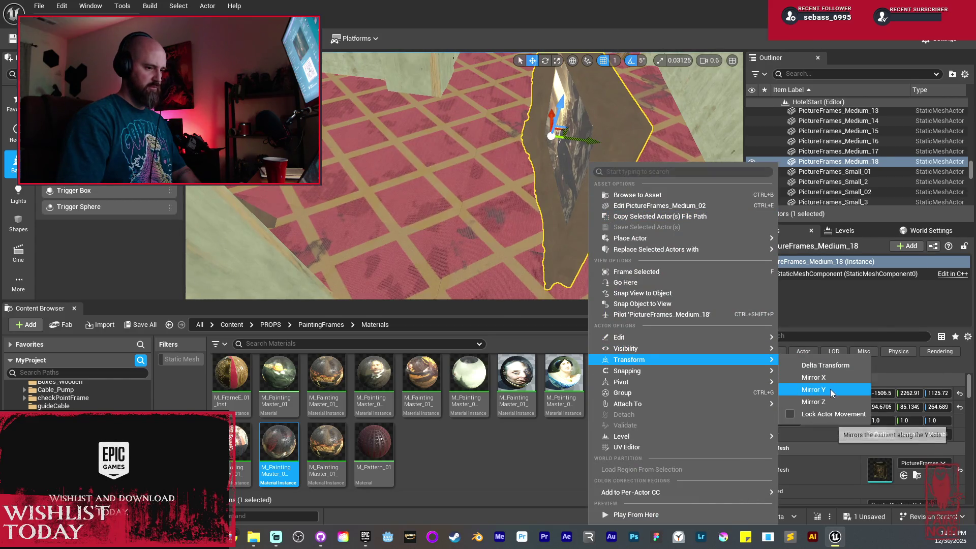
pyautogui.click(830, 389)
pyautogui.moveTo(581, 136); pyautogui.dragTo(539, 137)
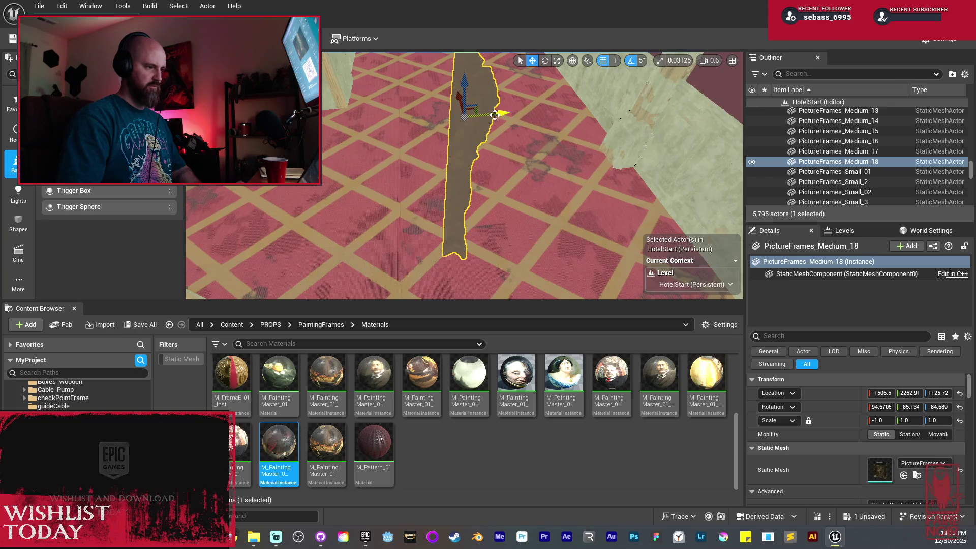
# Step: Slide the mirrored frame along the wall to X -1508.4 and adjust its lean slightly
pyautogui.moveTo(495, 115)
pyautogui.mouseDown()
pyautogui.moveTo(502, 175)
pyautogui.moveTo(427, 175)
pyautogui.moveTo(449, 72)
pyautogui.moveTo(454, 88)
pyautogui.mouseUp()
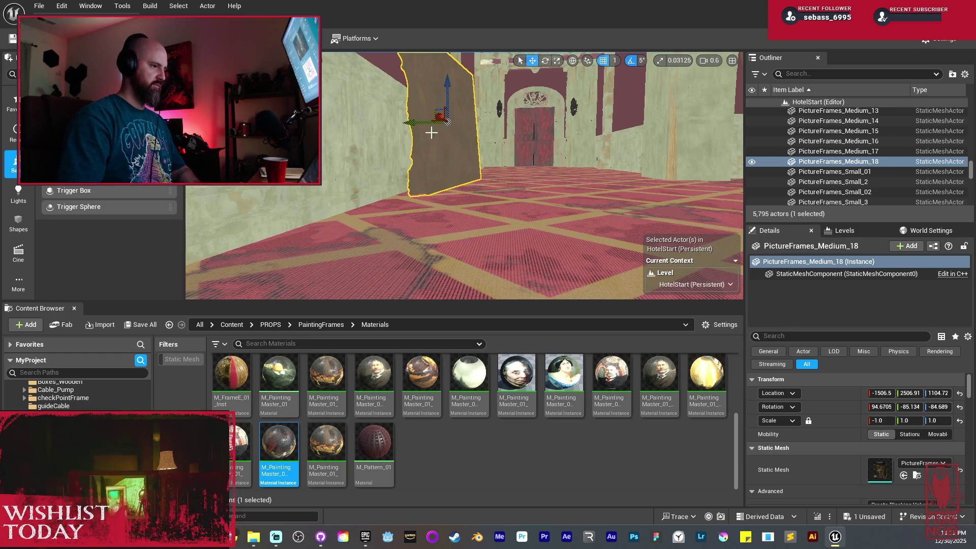
pyautogui.moveTo(419, 125); pyautogui.dragTo(431, 124)
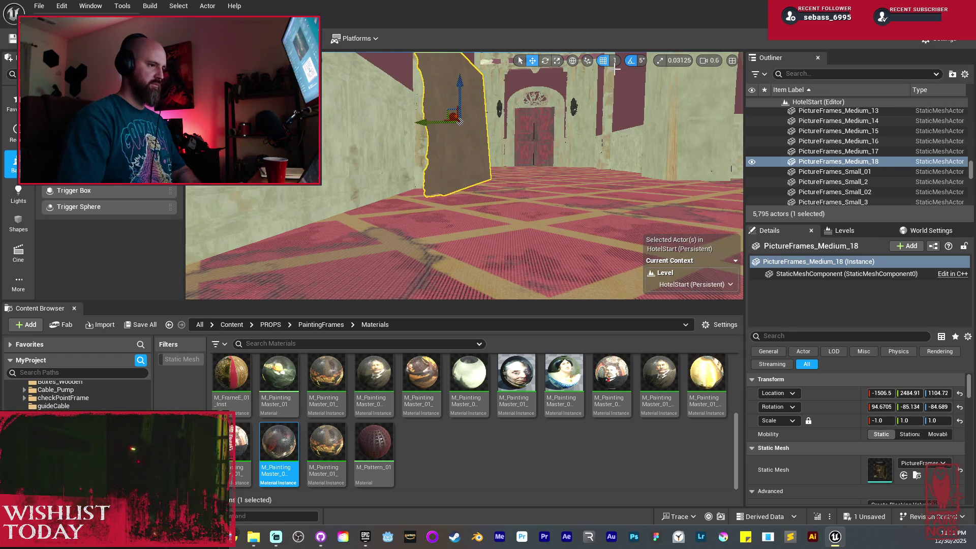
pyautogui.click(630, 60)
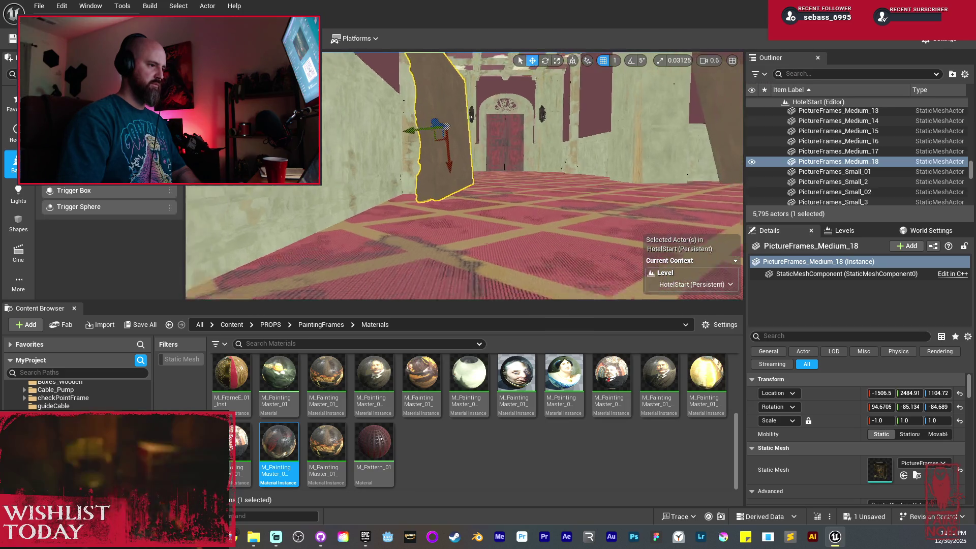
pyautogui.press('e')
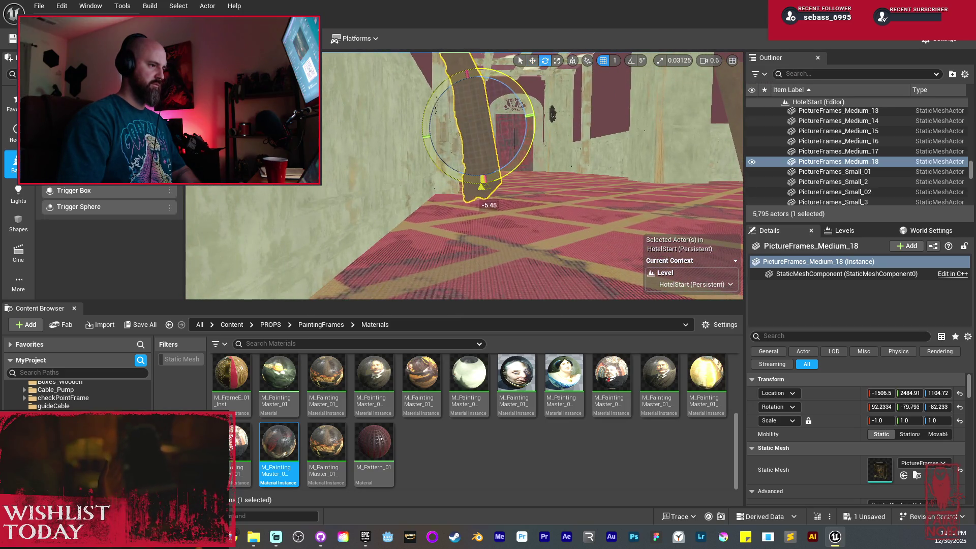
pyautogui.hotkey('ctrl', 'z')
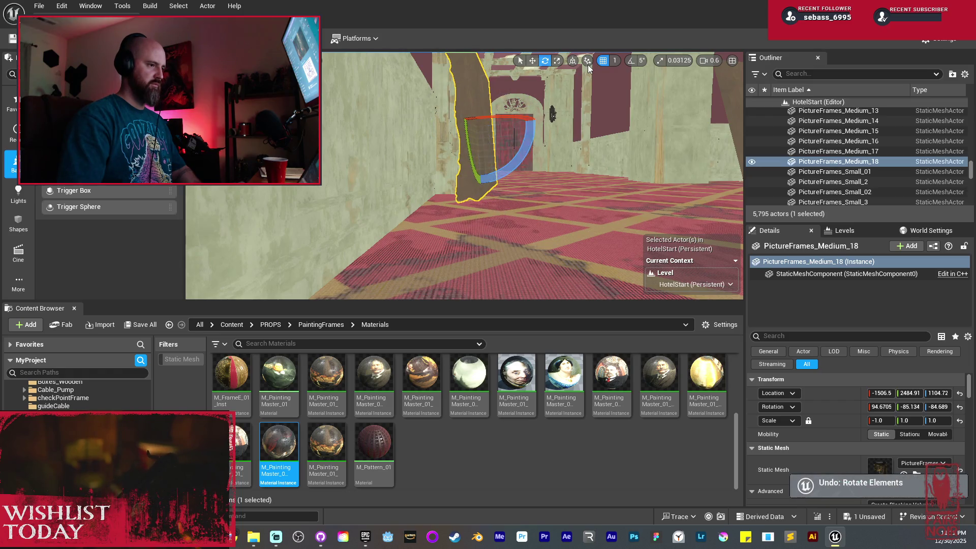
pyautogui.press('w')
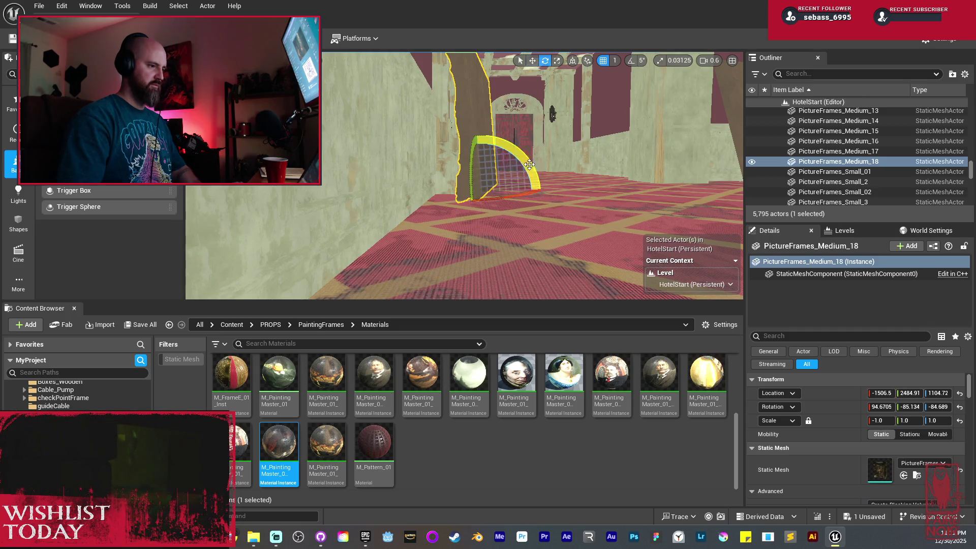
pyautogui.moveTo(486, 251); pyautogui.dragTo(419, 256)
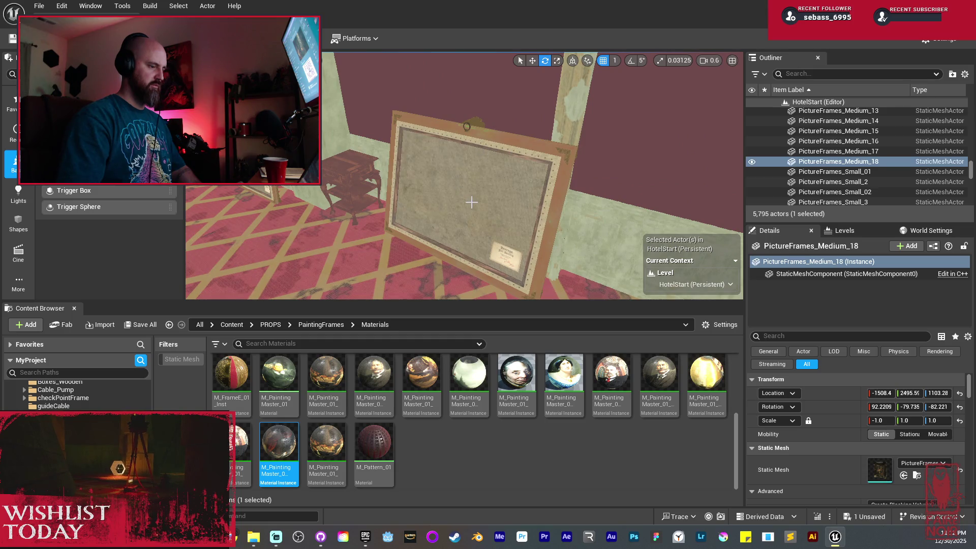
pyautogui.click(514, 196)
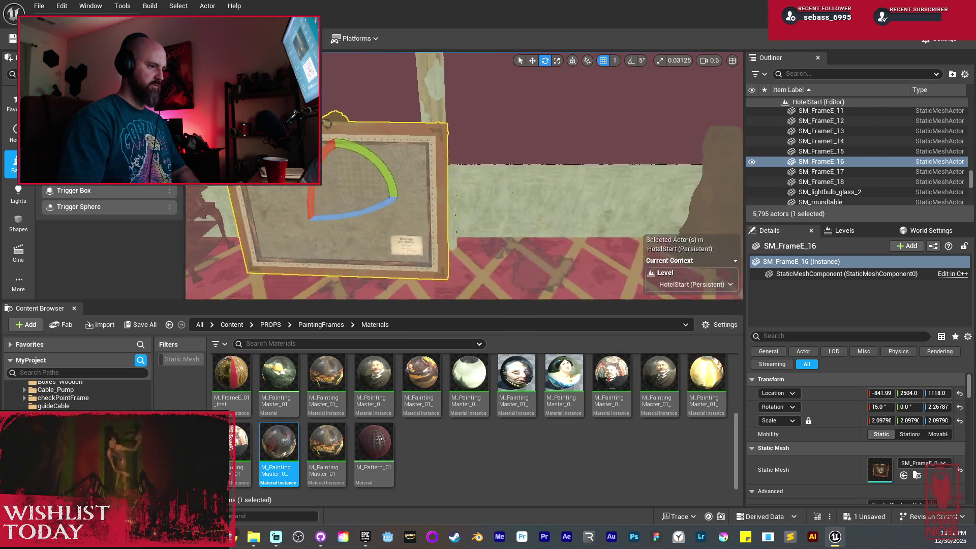
# Step: Duplicate SM_FrameE_16 into PictureFrames_V2_29 and tip the copy over with rotation snapping on
pyautogui.press('w')
pyautogui.moveTo(370, 195)
pyautogui.mouseDown()
pyautogui.moveTo(534, 198)
pyautogui.moveTo(348, 178)
pyautogui.mouseUp()
pyautogui.press('e')
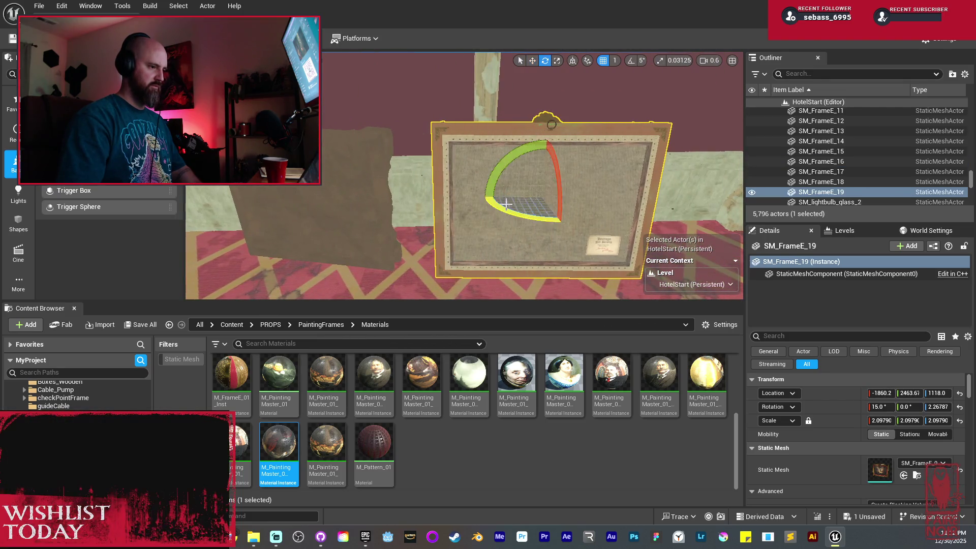
pyautogui.moveTo(521, 156)
pyautogui.mouseDown()
pyautogui.moveTo(481, 197)
pyautogui.moveTo(536, 144)
pyautogui.moveTo(480, 197)
pyautogui.mouseUp()
pyautogui.click(629, 62)
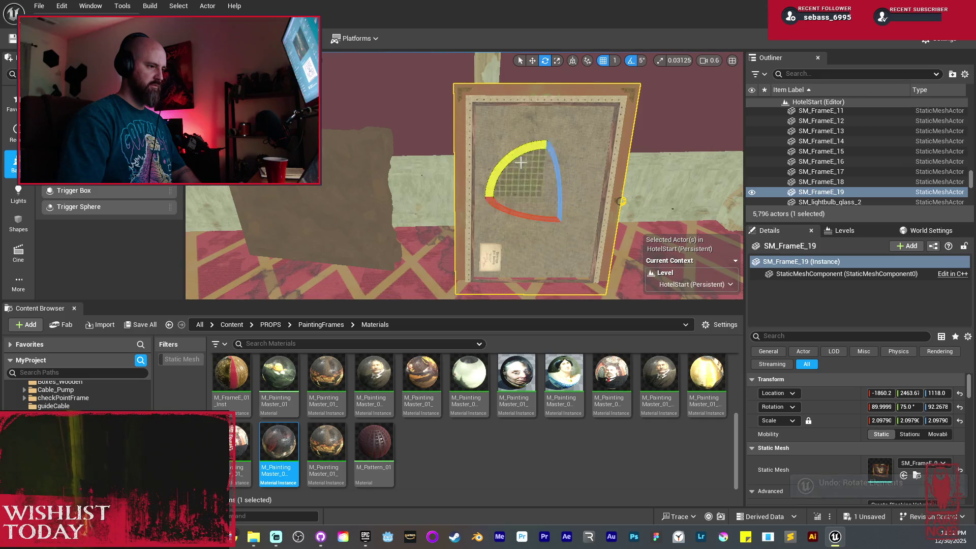
pyautogui.press('q')
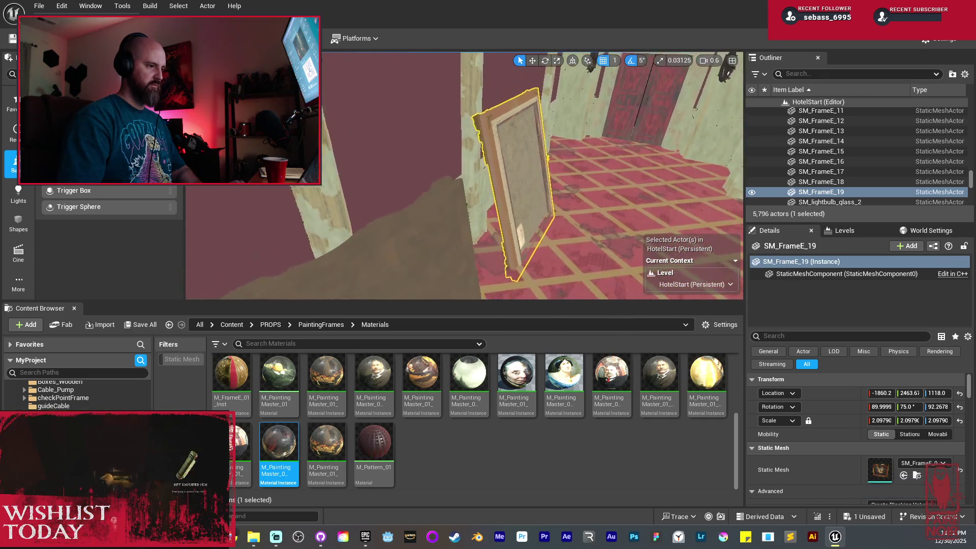
# Step: Inspect the copy from floor level and select the leaning frame PictureFrames_V2_27
pyautogui.press('w')
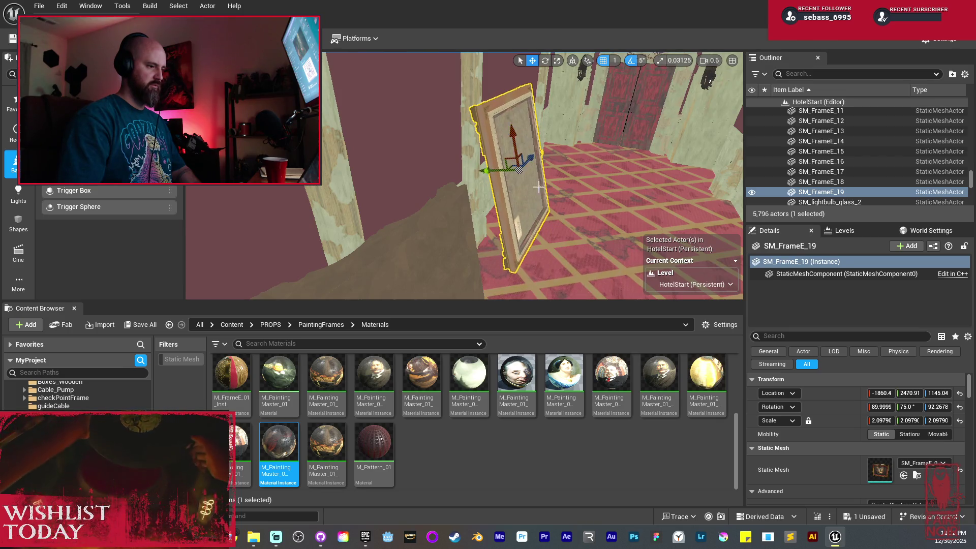
pyautogui.moveTo(539, 187); pyautogui.dragTo(587, 109)
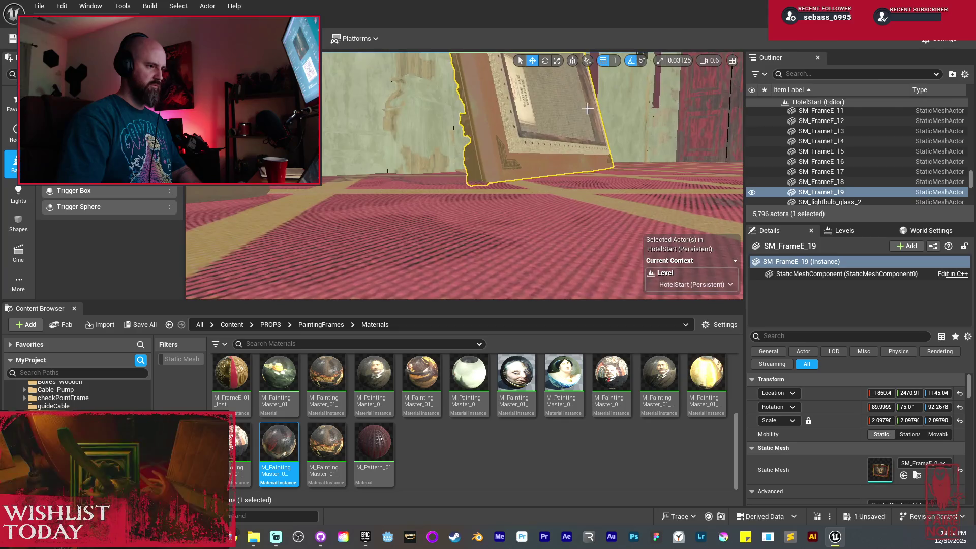
pyautogui.moveTo(423, 95)
pyautogui.mouseDown()
pyautogui.moveTo(421, 132)
pyautogui.moveTo(423, 95)
pyautogui.moveTo(411, 132)
pyautogui.moveTo(402, 133)
pyautogui.mouseUp()
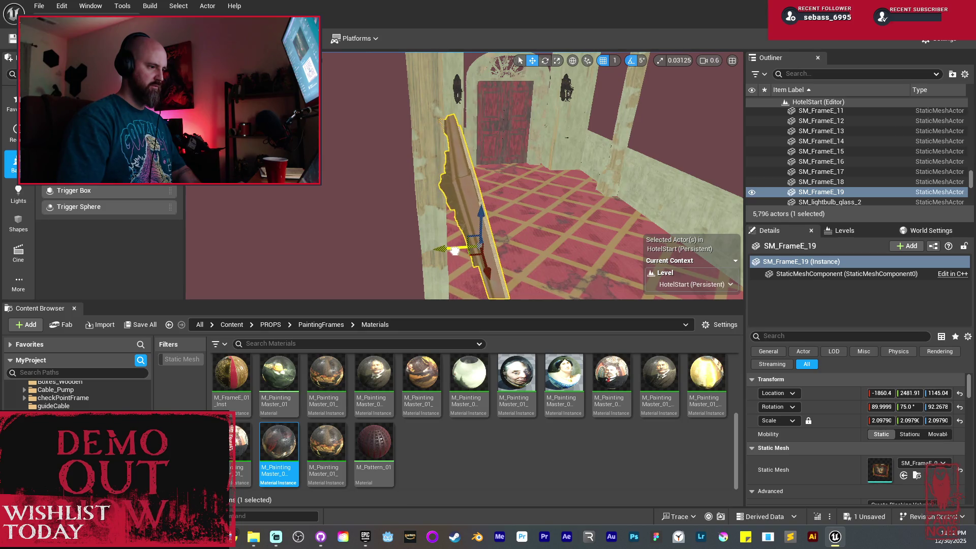
pyautogui.moveTo(455, 250)
pyautogui.mouseDown()
pyautogui.moveTo(406, 256)
pyautogui.moveTo(419, 244)
pyautogui.mouseUp()
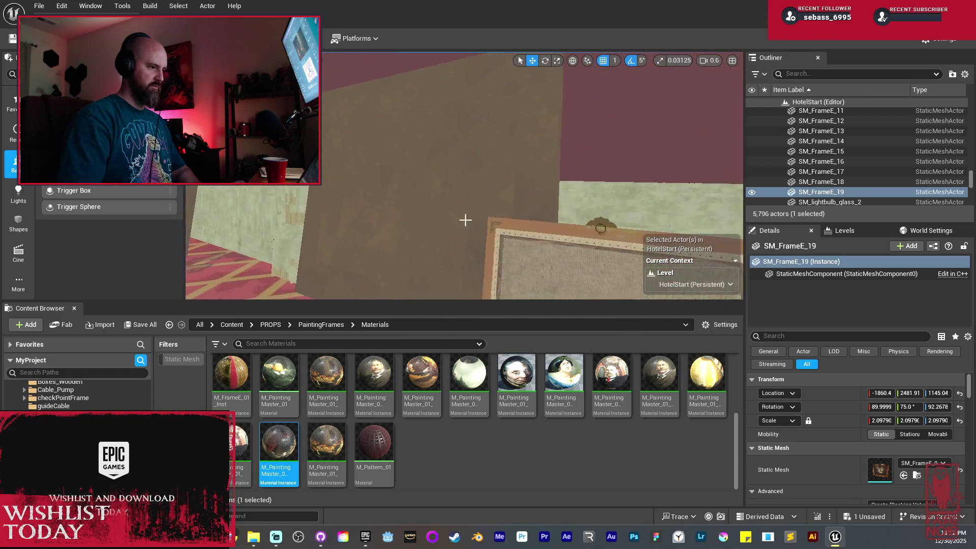
pyautogui.click(419, 244)
pyautogui.moveTo(384, 167)
pyautogui.mouseDown()
pyautogui.moveTo(426, 177)
pyautogui.moveTo(362, 174)
pyautogui.moveTo(464, 191)
pyautogui.mouseUp()
# Step: Shrink the frame to about half size (0.42918), lower it toward the carpet and slide it along the wall
pyautogui.press('f')
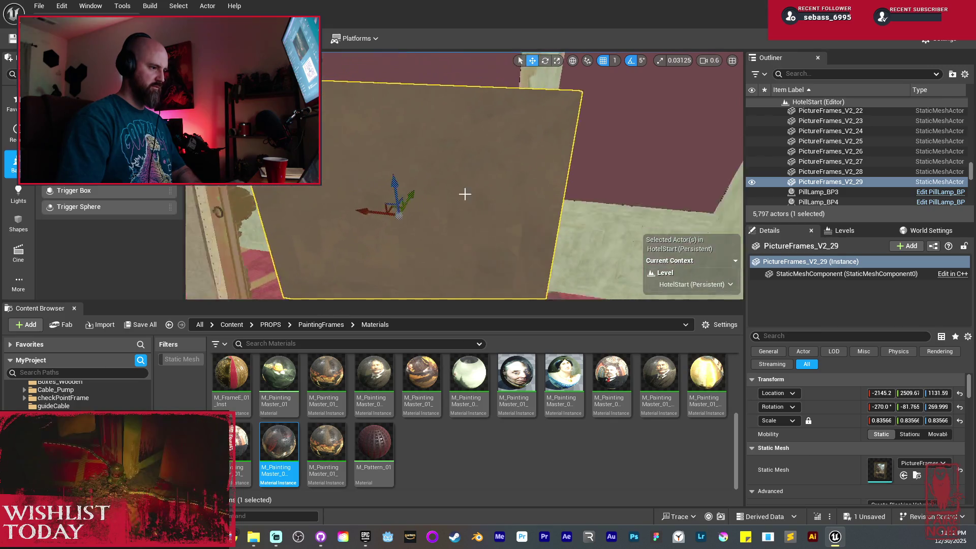
pyautogui.press('e')
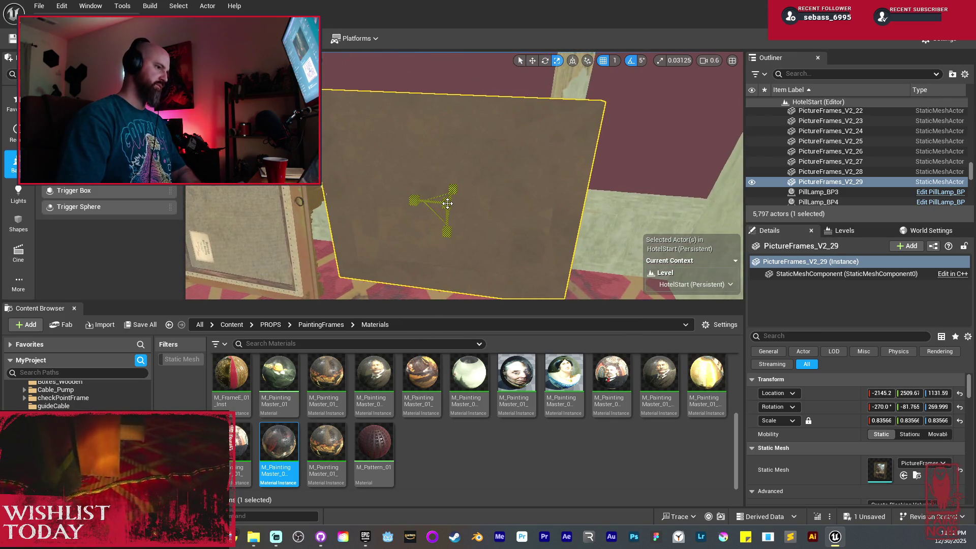
pyautogui.moveTo(447, 203); pyautogui.dragTo(414, 230)
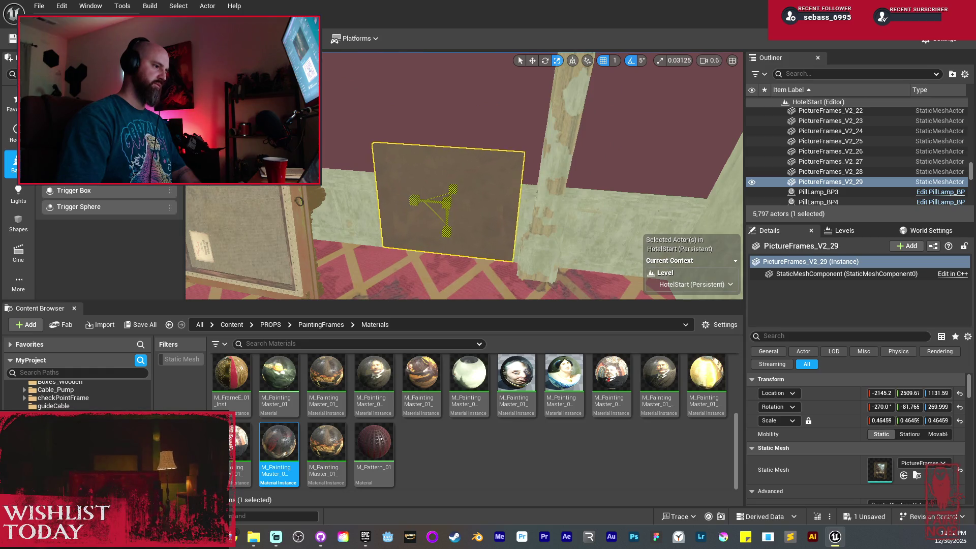
pyautogui.press('w')
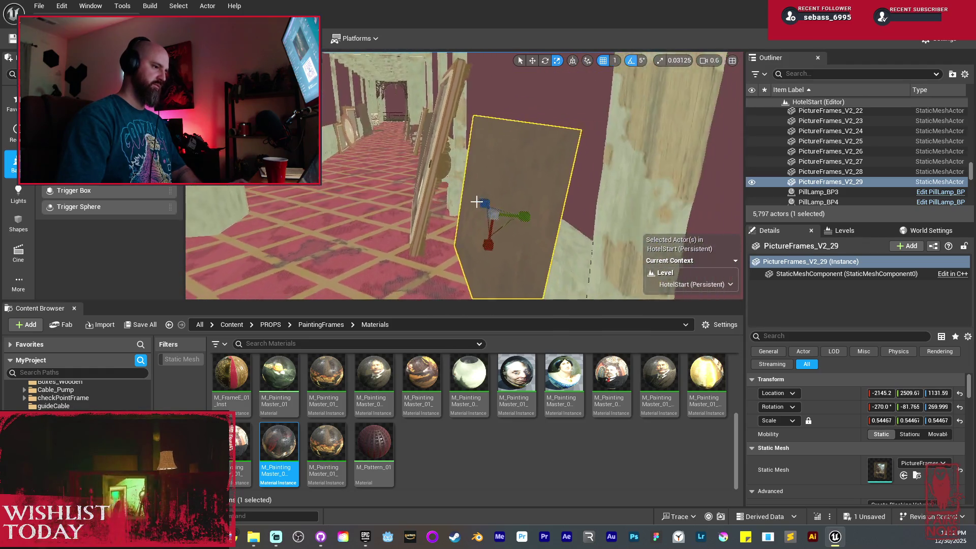
pyautogui.moveTo(497, 188); pyautogui.dragTo(501, 202)
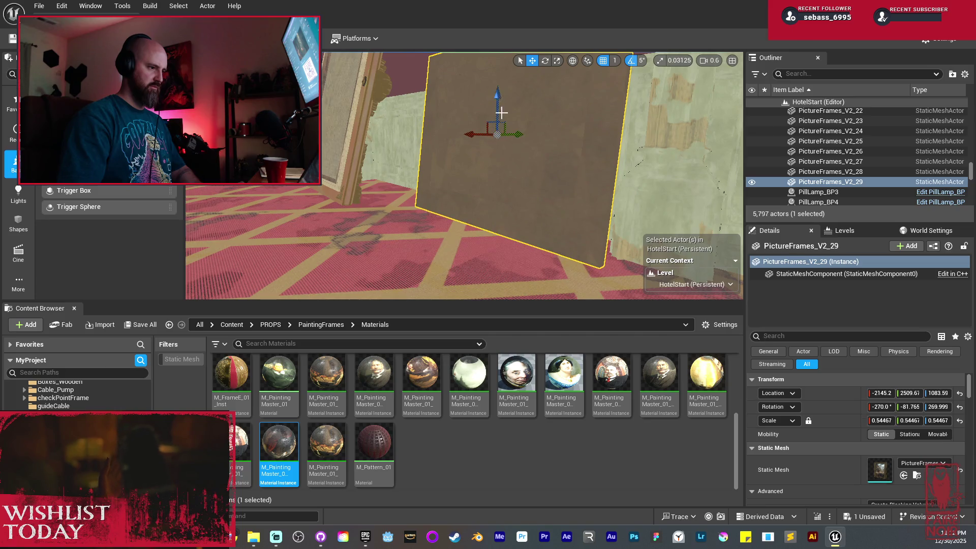
pyautogui.moveTo(476, 135)
pyautogui.mouseDown()
pyautogui.moveTo(414, 117)
pyautogui.moveTo(516, 117)
pyautogui.moveTo(458, 127)
pyautogui.moveTo(460, 152)
pyautogui.moveTo(429, 163)
pyautogui.mouseUp()
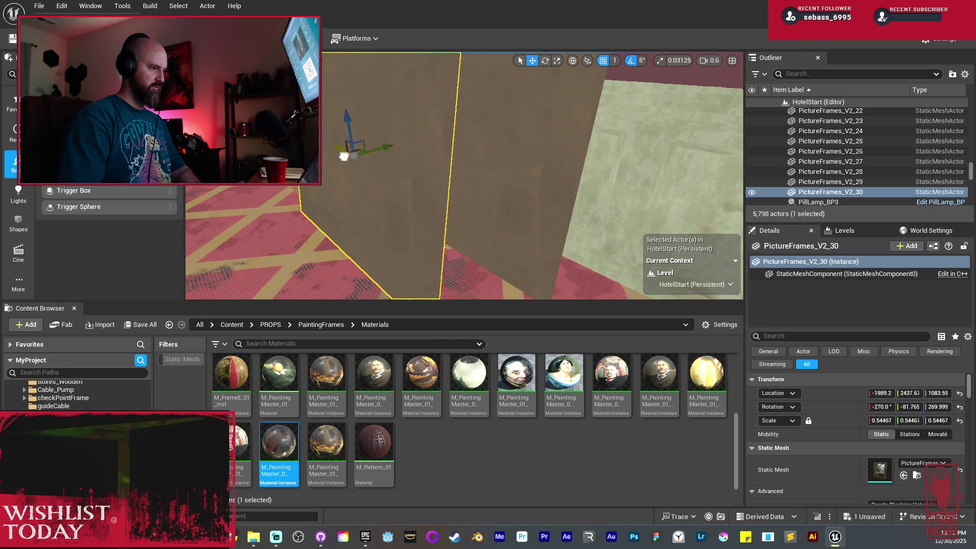
pyautogui.press('e')
pyautogui.moveTo(333, 155)
pyautogui.mouseDown()
pyautogui.moveTo(342, 159)
pyautogui.moveTo(334, 185)
pyautogui.moveTo(395, 214)
pyautogui.moveTo(391, 204)
pyautogui.moveTo(384, 218)
pyautogui.moveTo(462, 209)
pyautogui.mouseUp()
# Step: Turn PictureFrames_V2_30 a quarter turn and push it along and close against the wall
pyautogui.press('r')
pyautogui.press('e')
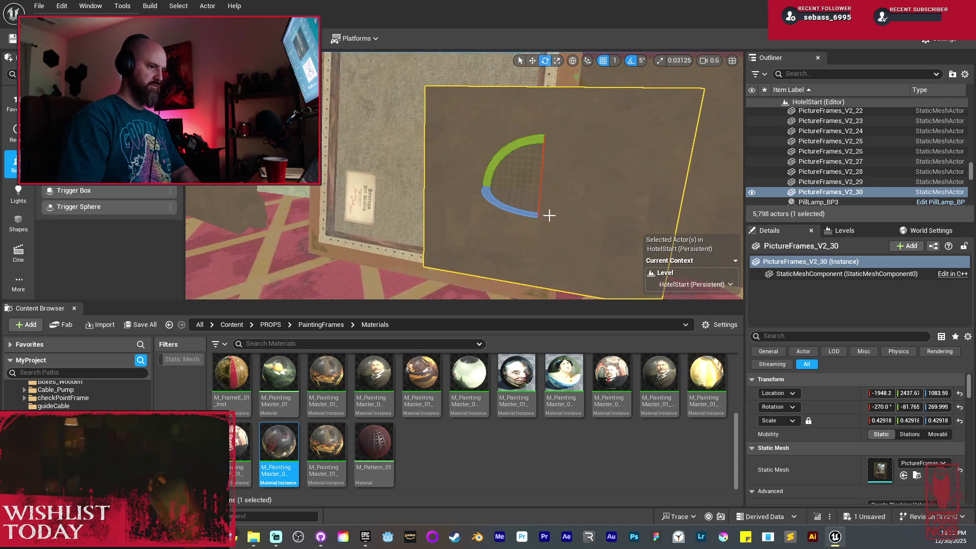
pyautogui.moveTo(515, 148)
pyautogui.mouseDown()
pyautogui.moveTo(483, 200)
pyautogui.moveTo(534, 243)
pyautogui.mouseUp()
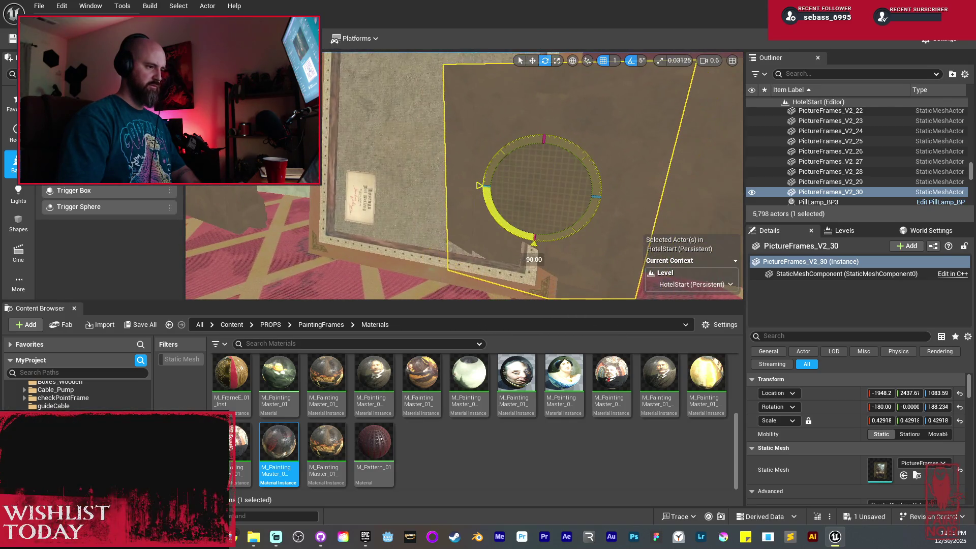
pyautogui.moveTo(526, 147); pyautogui.dragTo(532, 130)
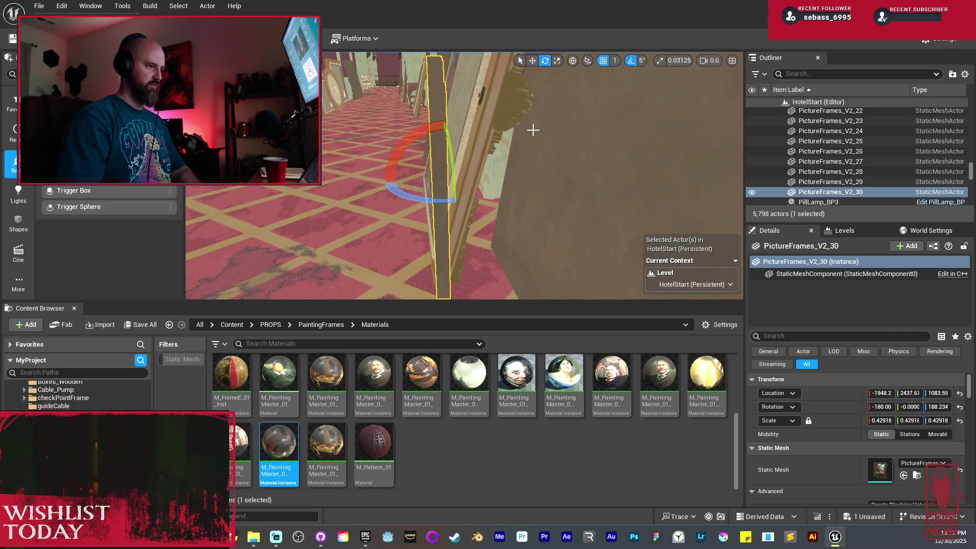
pyautogui.moveTo(578, 62)
pyautogui.mouseDown()
pyautogui.moveTo(515, 161)
pyautogui.moveTo(538, 146)
pyautogui.moveTo(398, 130)
pyautogui.moveTo(417, 158)
pyautogui.mouseUp()
pyautogui.press('e')
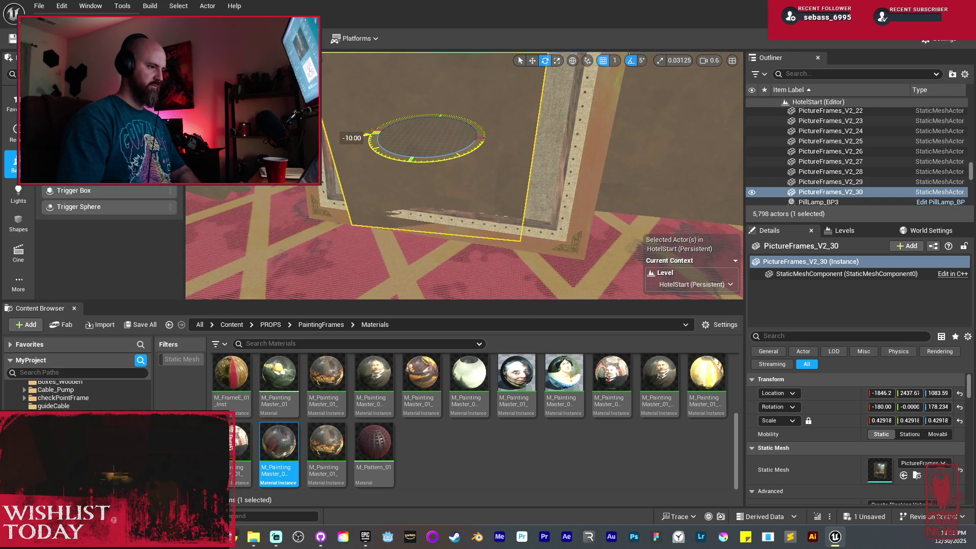
pyautogui.moveTo(427, 176); pyautogui.dragTo(471, 165)
pyautogui.press('w')
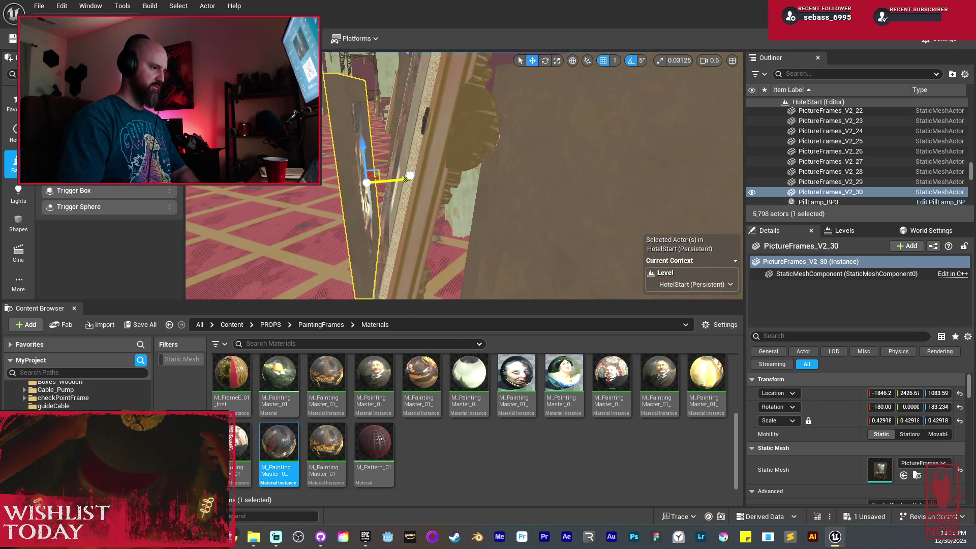
pyautogui.moveTo(410, 176)
pyautogui.mouseDown()
pyautogui.moveTo(483, 163)
pyautogui.moveTo(498, 183)
pyautogui.mouseUp()
# Step: In local space, tilt the frame to lean on the wall at rotation -197.69, -0.0, 183.234
pyautogui.click(572, 62)
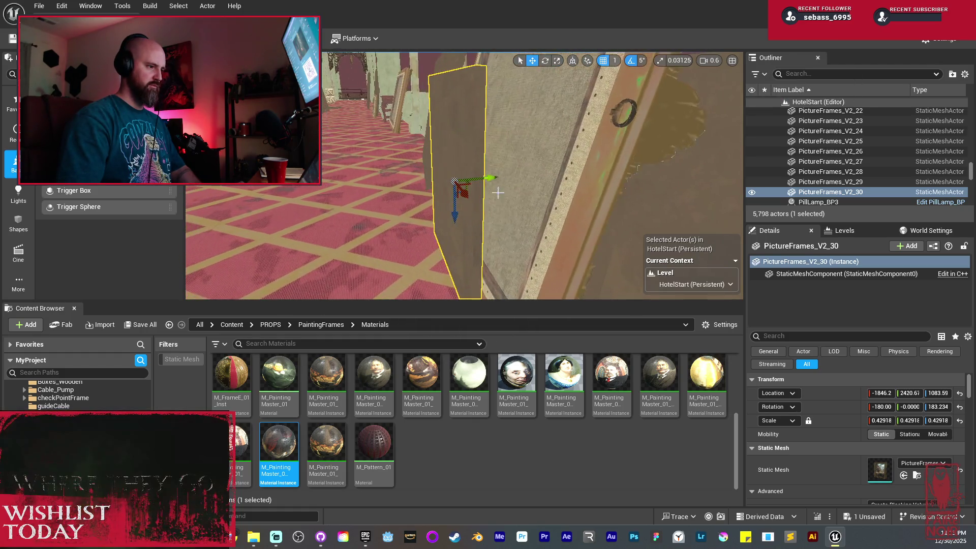
pyautogui.moveTo(458, 279); pyautogui.dragTo(457, 297)
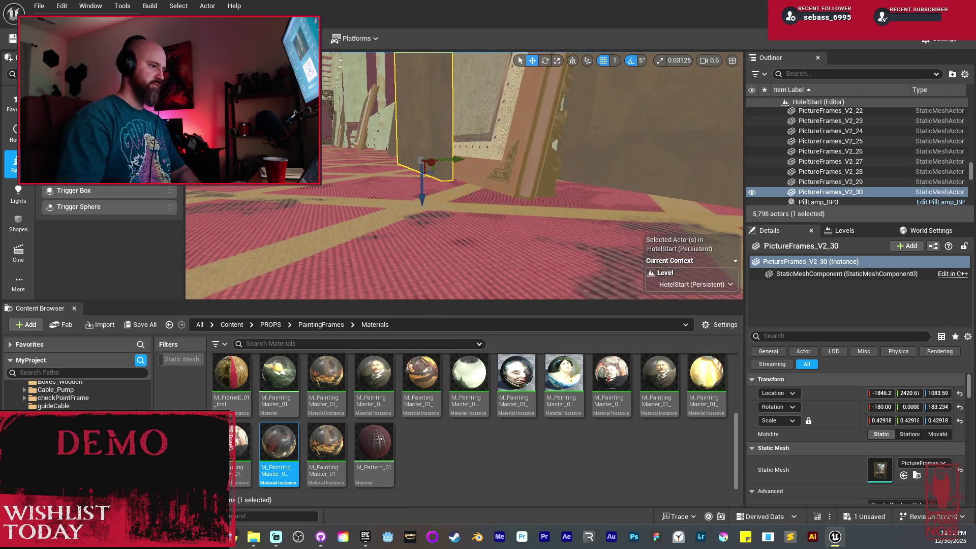
pyautogui.moveTo(461, 215); pyautogui.dragTo(461, 215)
pyautogui.press('e')
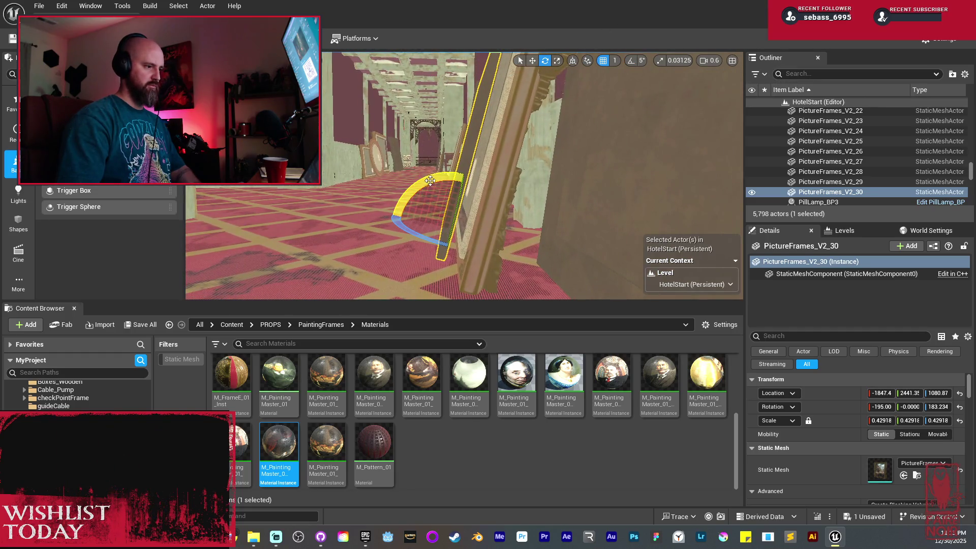
pyautogui.moveTo(430, 180); pyautogui.dragTo(497, 199)
pyautogui.press('w')
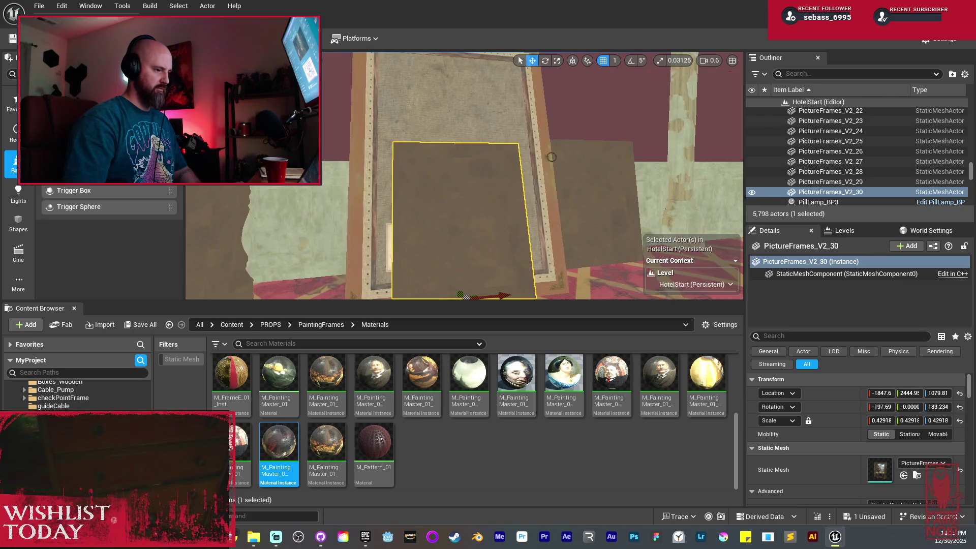
pyautogui.moveTo(462, 247); pyautogui.dragTo(463, 247)
pyautogui.moveTo(529, 212); pyautogui.dragTo(527, 183)
pyautogui.click(546, 198)
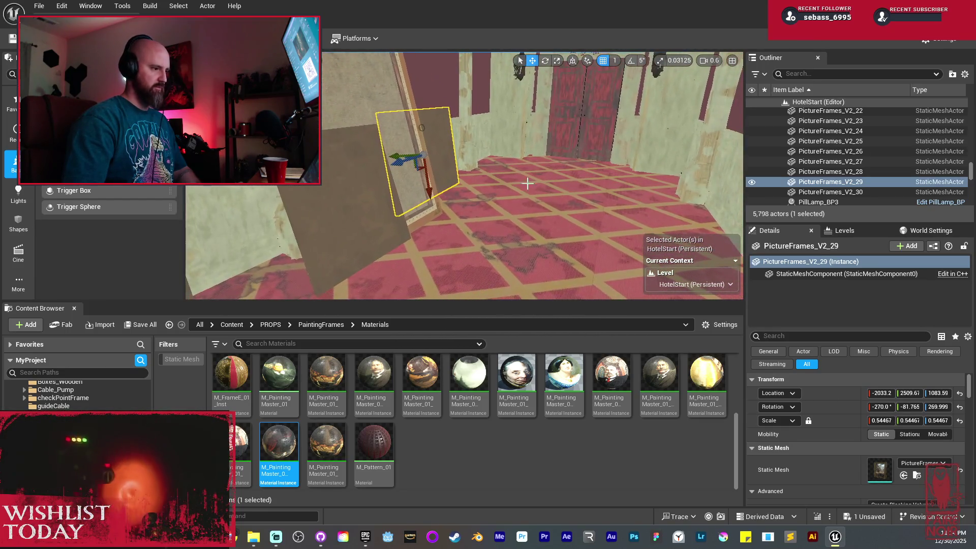
# Step: Copy the leaning frame as PictureFrames_V2_31 and slide it along the wall, undoing its rotation
pyautogui.moveTo(509, 135); pyautogui.dragTo(509, 135)
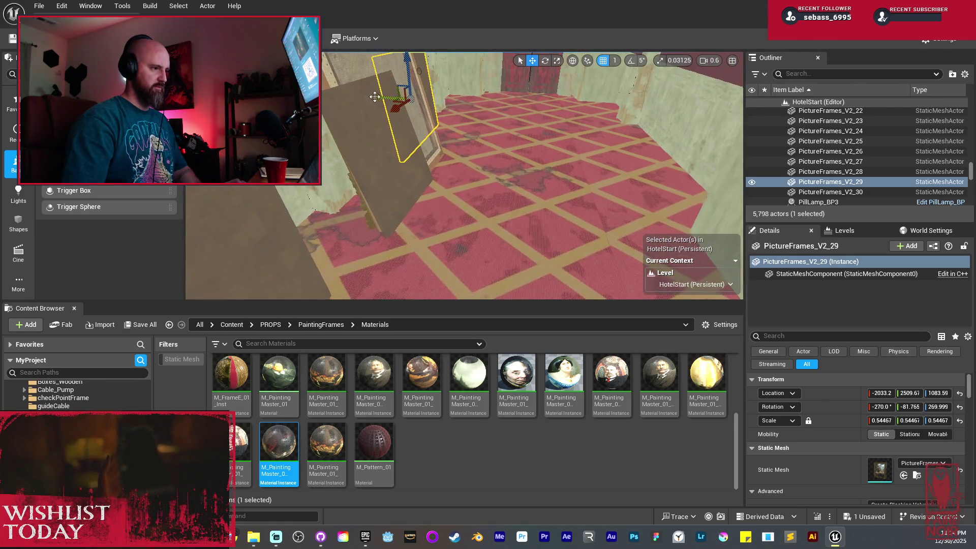
pyautogui.moveTo(386, 102)
pyautogui.mouseDown()
pyautogui.moveTo(508, 135)
pyautogui.moveTo(524, 161)
pyautogui.moveTo(433, 131)
pyautogui.mouseUp()
pyautogui.press('f')
pyautogui.press('e')
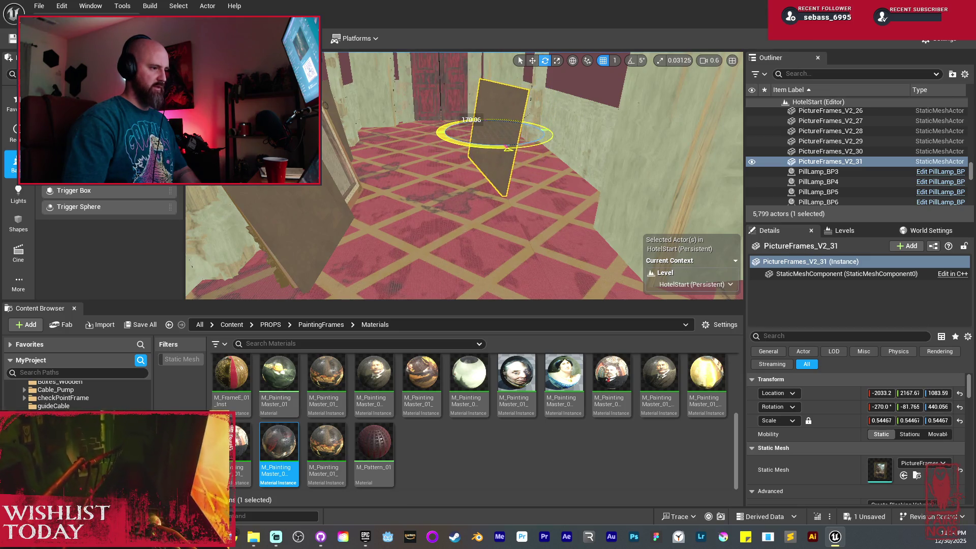
pyautogui.hotkey('ctrl', 'z')
# Step: Re-enable rotation snap and apply Transform > Mirror X so the copy leans the other way
pyautogui.click(630, 61)
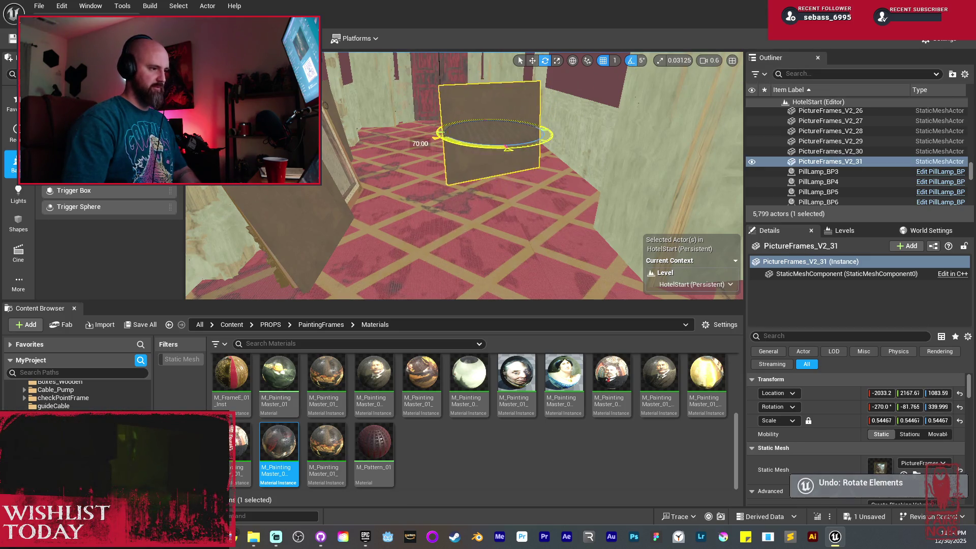
pyautogui.rightClick(509, 155)
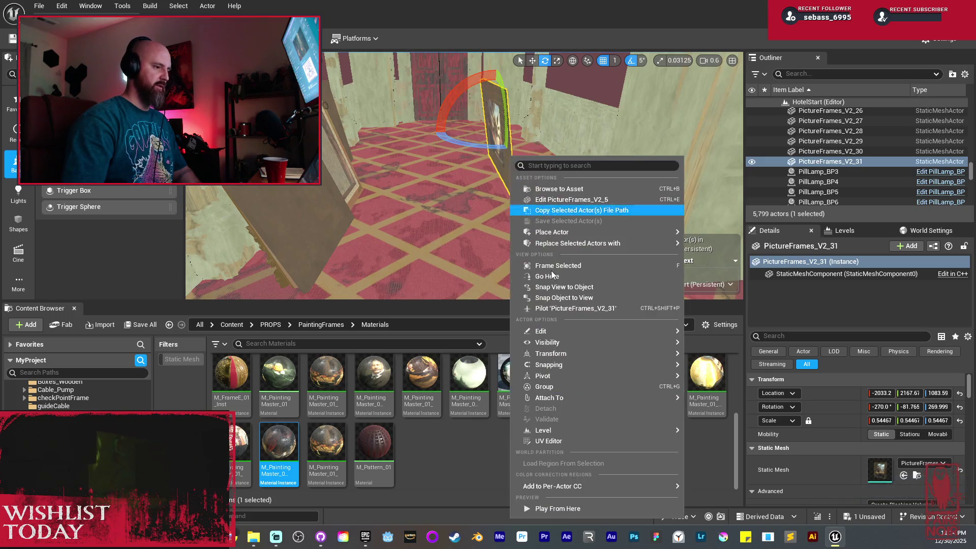
pyautogui.moveTo(644, 353)
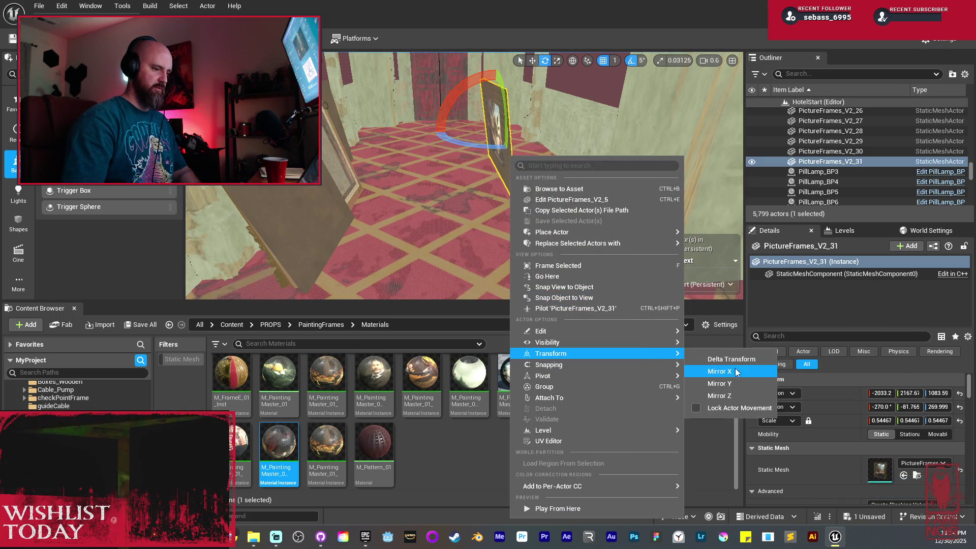
pyautogui.click(738, 384)
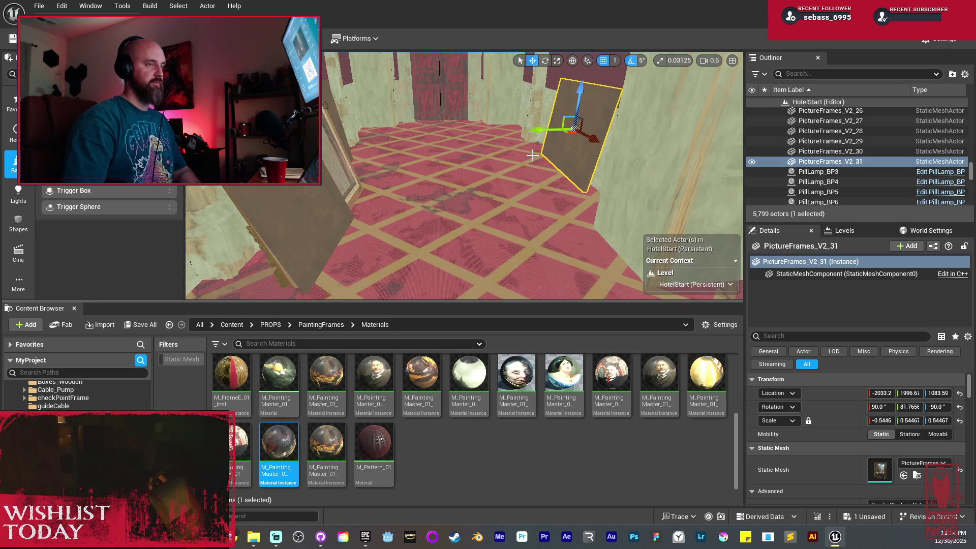
pyautogui.moveTo(532, 155)
pyautogui.mouseDown()
pyautogui.moveTo(483, 173)
pyautogui.moveTo(513, 148)
pyautogui.moveTo(506, 129)
pyautogui.moveTo(523, 151)
pyautogui.moveTo(510, 151)
pyautogui.mouseUp()
# Step: Orbit around the round frame SM_FrameD_9, then deselect and switch the viewport to Lit mode
pyautogui.click(513, 149)
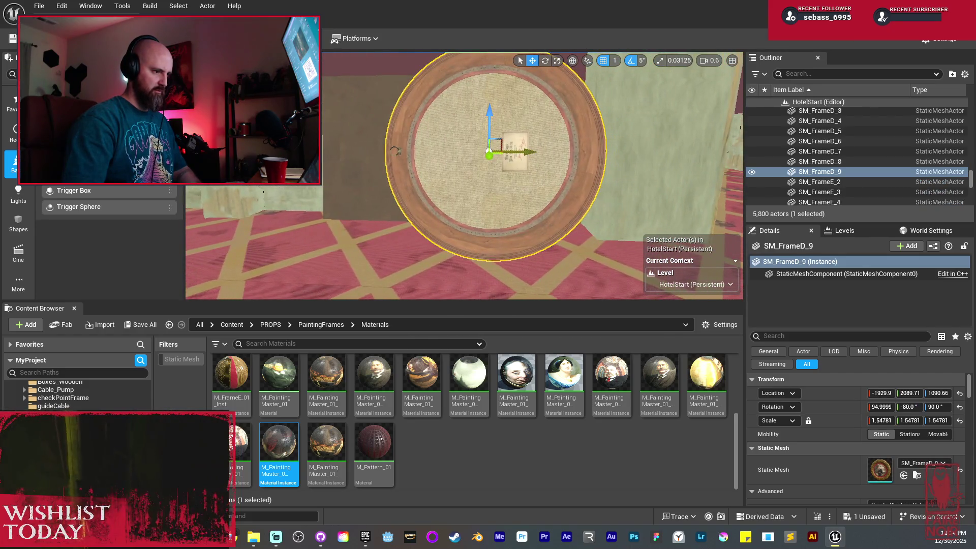
pyautogui.moveTo(570, 164); pyautogui.dragTo(556, 165)
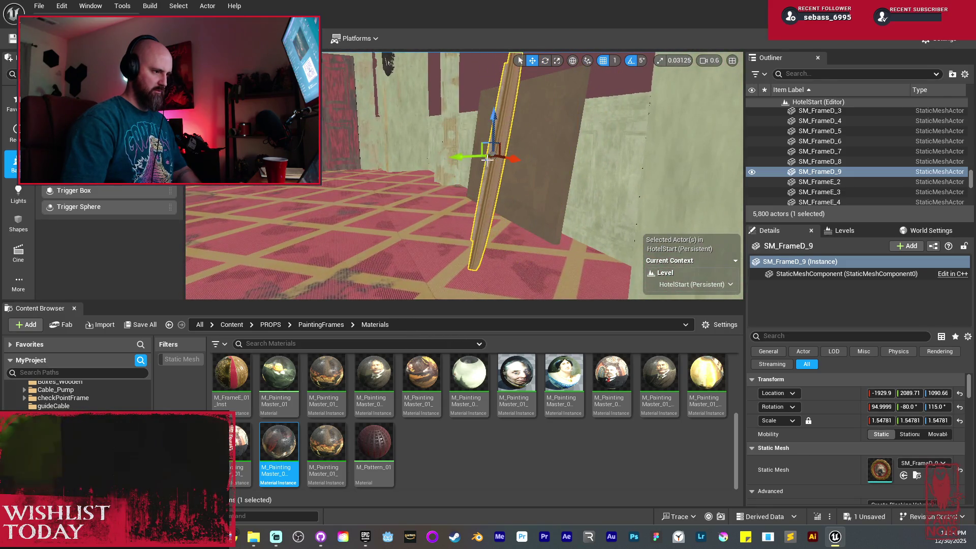
pyautogui.moveTo(491, 163)
pyautogui.mouseDown()
pyautogui.moveTo(464, 143)
pyautogui.moveTo(539, 151)
pyautogui.moveTo(431, 194)
pyautogui.moveTo(540, 195)
pyautogui.mouseUp()
pyautogui.hotkey('alt', '4')
pyautogui.press('Escape')
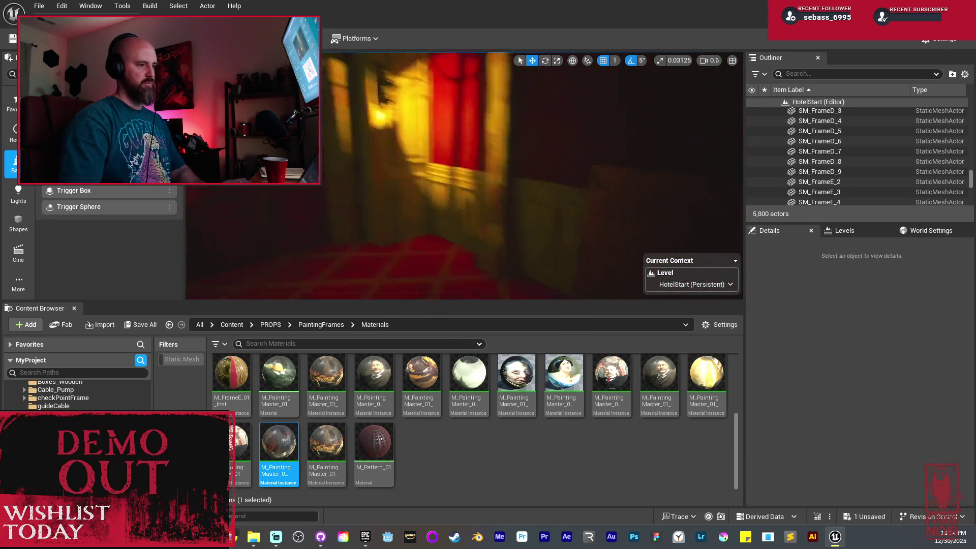
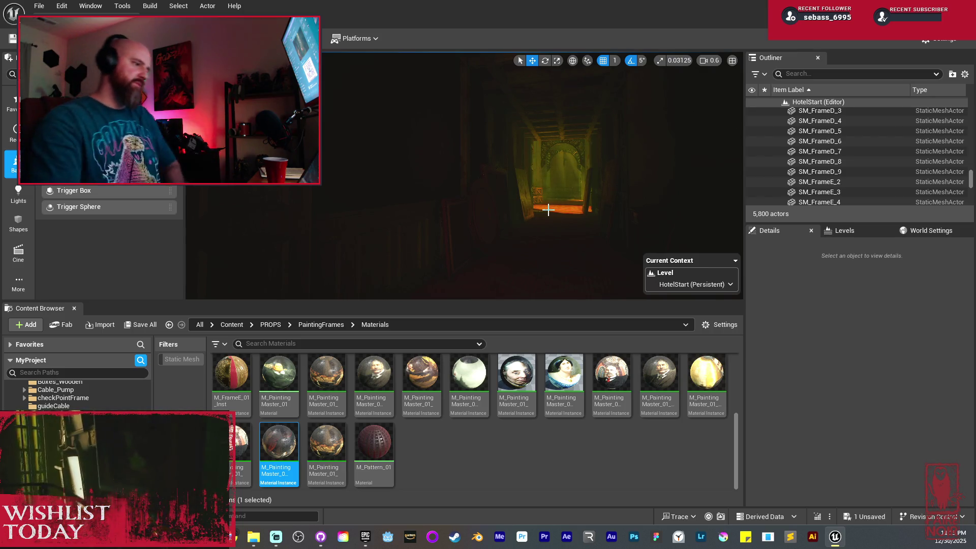
# Step: Select the brass archway wall support, duplicate it and frame the copy
pyautogui.moveTo(561, 167)
pyautogui.mouseDown()
pyautogui.moveTo(545, 94)
pyautogui.moveTo(495, 155)
pyautogui.mouseUp()
pyautogui.click(472, 150)
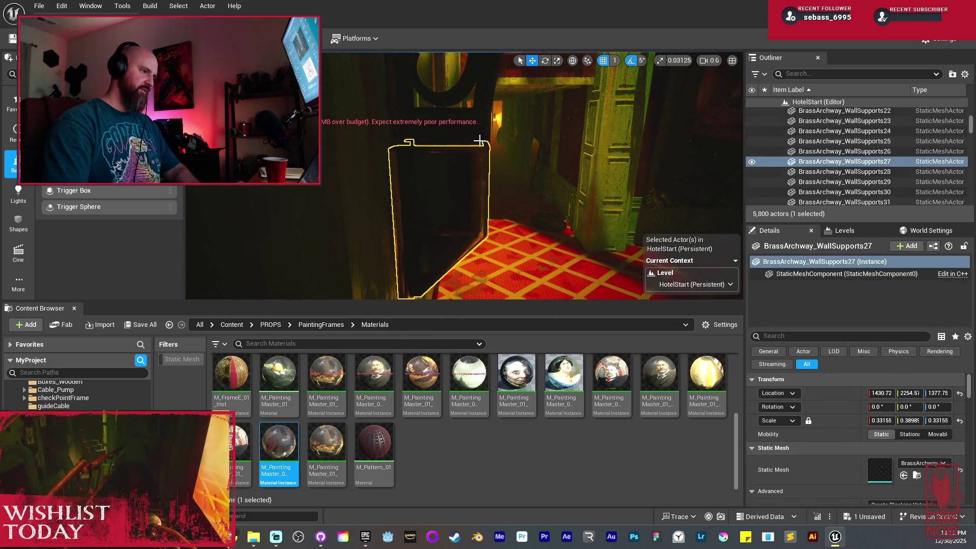
pyautogui.hotkey('ctrl', 'v')
pyautogui.press('f')
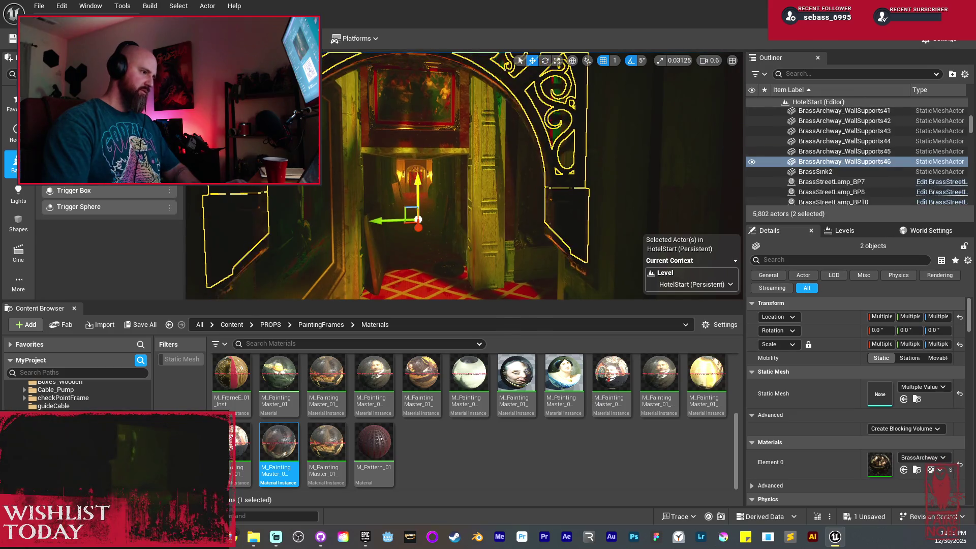
# Step: Raise the archway copy and slide it further along the red-carpet corridor
pyautogui.press('Up')
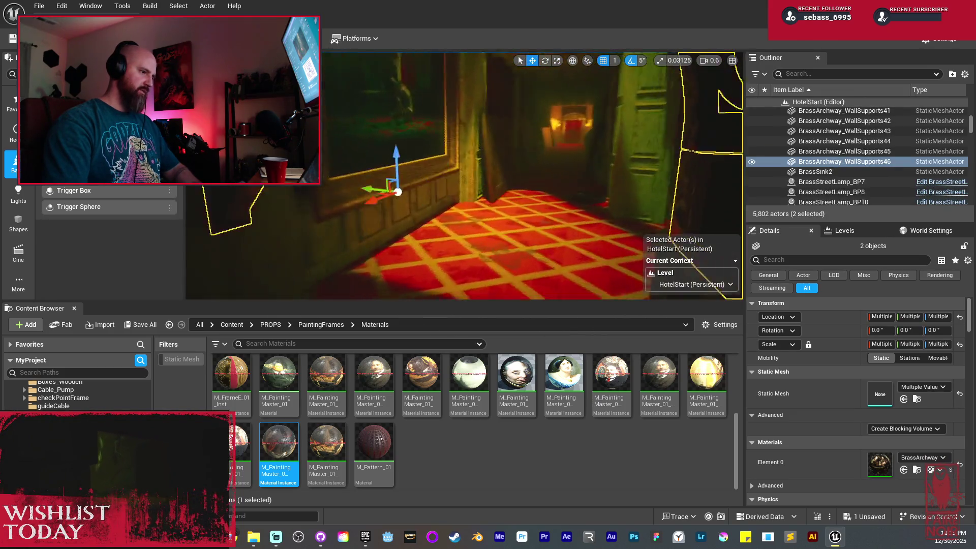
pyautogui.moveTo(386, 187); pyautogui.dragTo(355, 179)
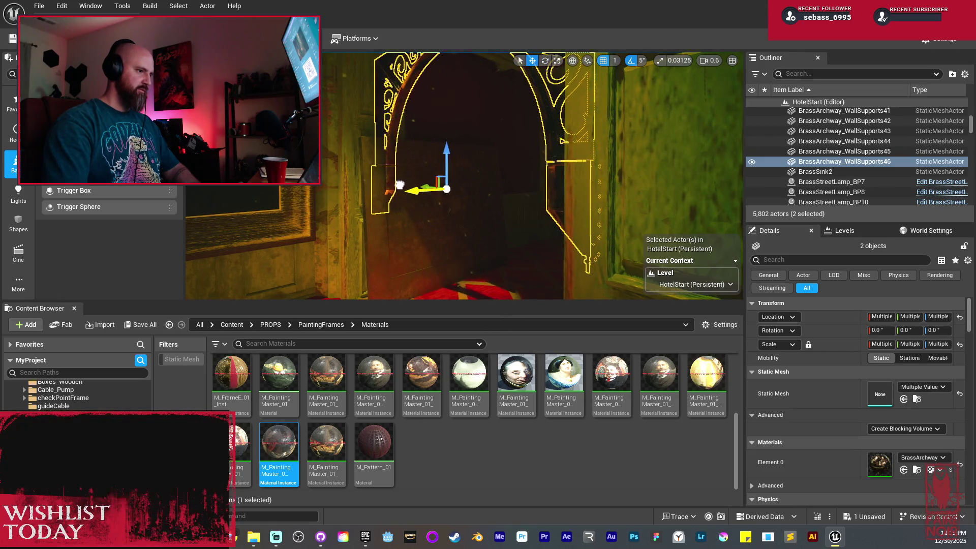
pyautogui.moveTo(402, 184); pyautogui.dragTo(398, 188)
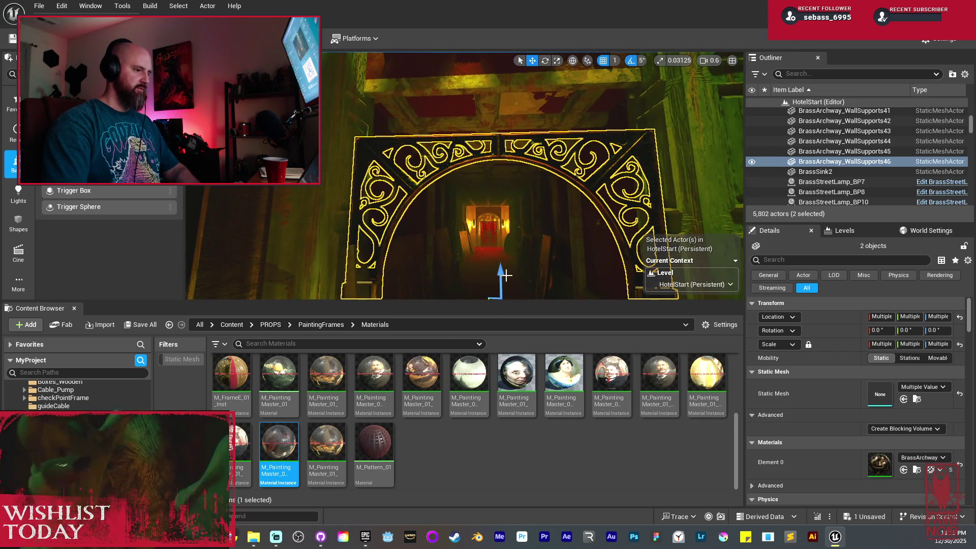
pyautogui.moveTo(503, 235); pyautogui.dragTo(508, 216)
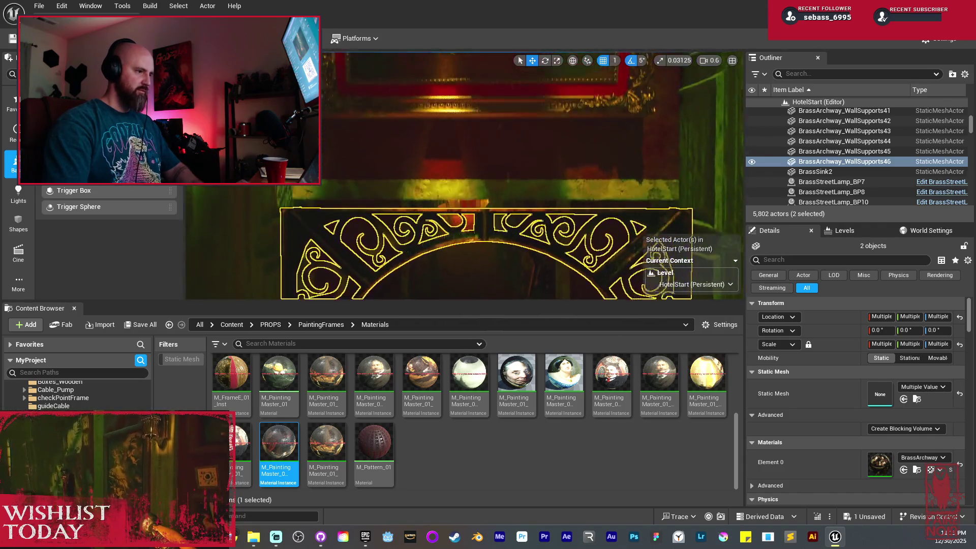
pyautogui.moveTo(442, 259); pyautogui.dragTo(447, 263)
pyautogui.moveTo(545, 233)
pyautogui.mouseDown()
pyautogui.moveTo(552, 216)
pyautogui.moveTo(535, 211)
pyautogui.mouseUp()
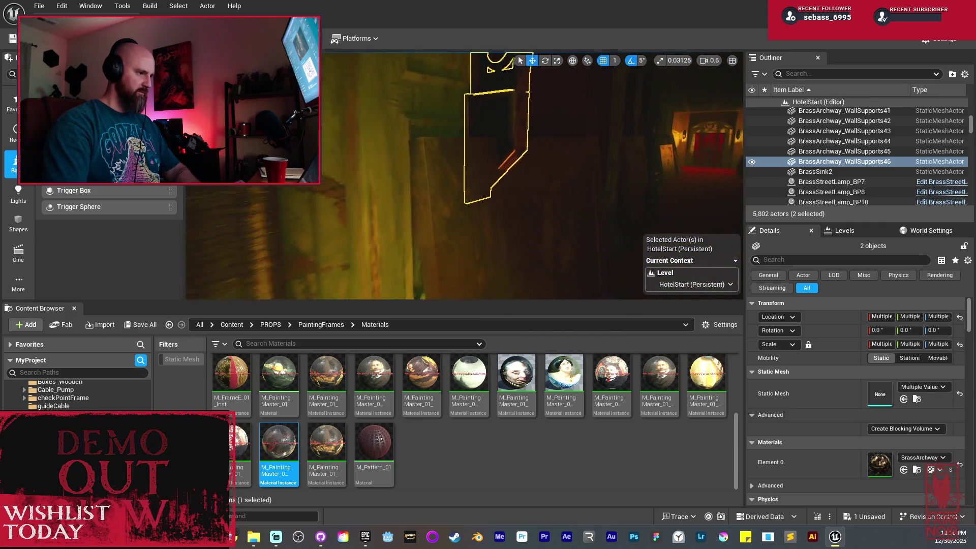
pyautogui.click(444, 230)
# Step: Tilt picture frame PictureFrames_V2_20 to -10° so it leans crooked, then deselect it
pyautogui.press('f')
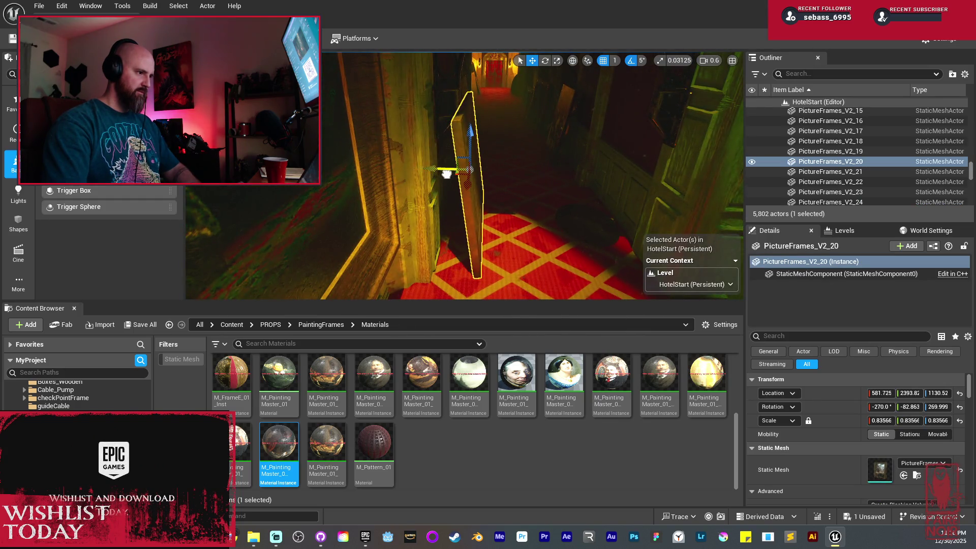
pyautogui.hotkey('alt', '3')
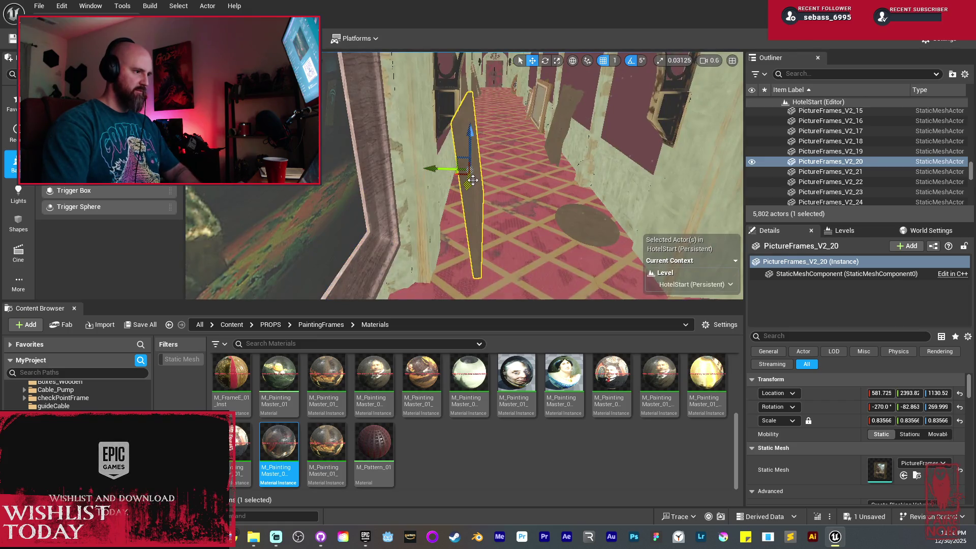
pyautogui.hotkey('alt', '4')
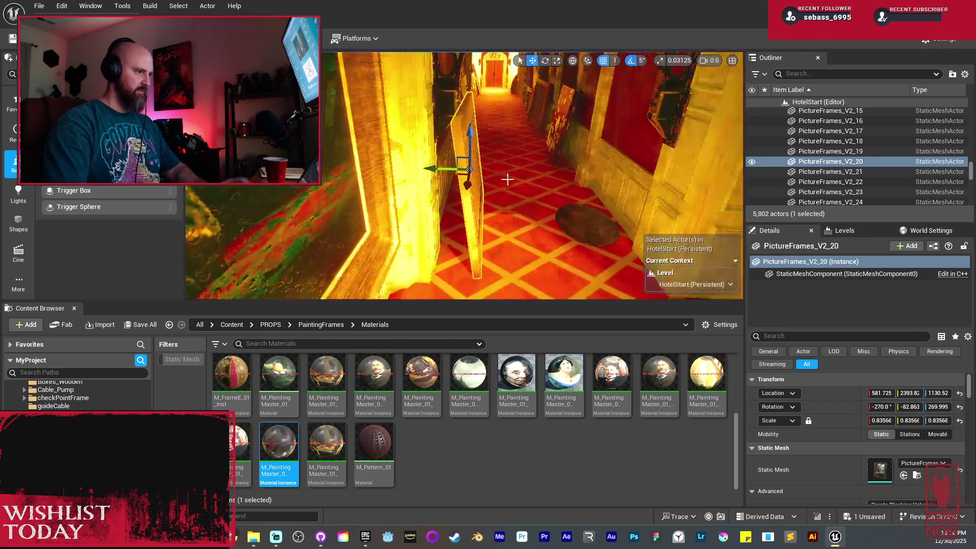
pyautogui.rightClick(511, 188)
pyautogui.click(461, 154)
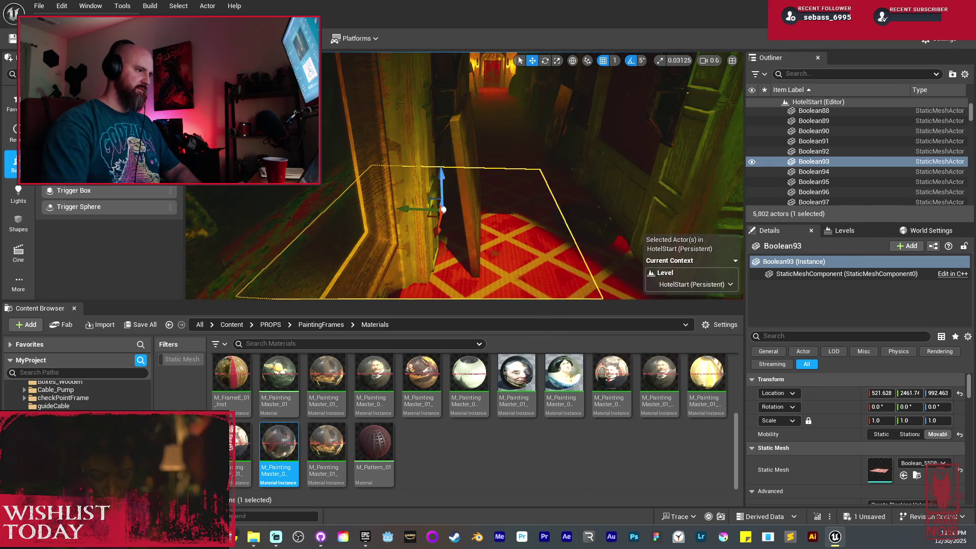
pyautogui.press('f')
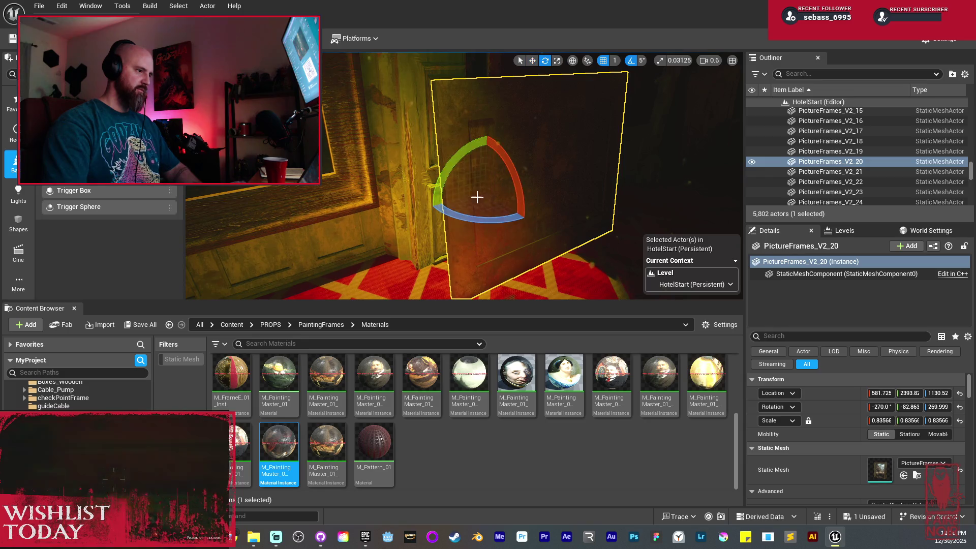
pyautogui.moveTo(429, 206)
pyautogui.mouseDown()
pyautogui.moveTo(457, 219)
pyautogui.moveTo(432, 219)
pyautogui.mouseUp()
pyautogui.moveTo(506, 198)
pyautogui.mouseDown()
pyautogui.moveTo(492, 204)
pyautogui.moveTo(514, 203)
pyautogui.moveTo(467, 203)
pyautogui.moveTo(508, 203)
pyautogui.moveTo(501, 189)
pyautogui.moveTo(539, 189)
pyautogui.mouseUp()
pyautogui.press('Escape')
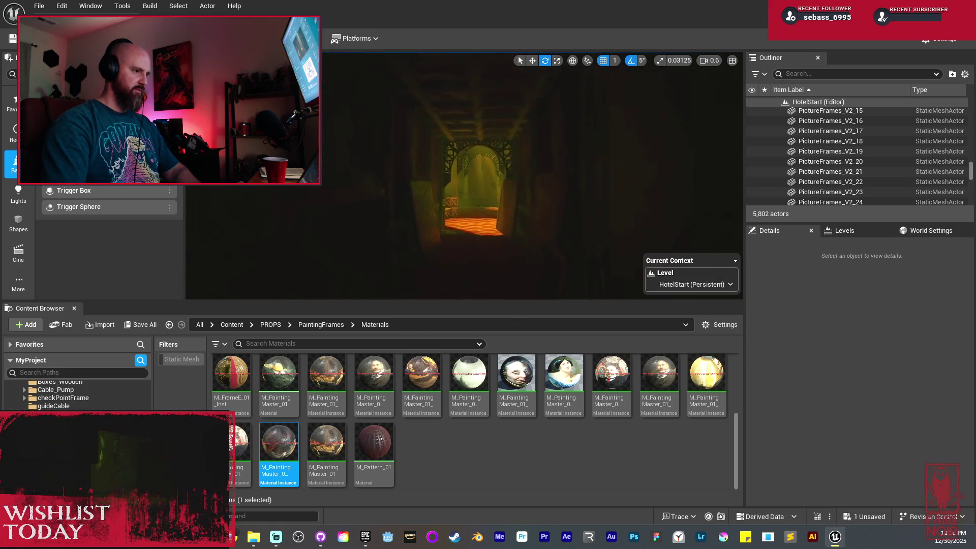
pyautogui.hotkey('alt', '3')
# Step: Select both brass archway pieces and drag a copy down the corridor
pyautogui.moveTo(539, 189)
pyautogui.mouseDown()
pyautogui.moveTo(528, 172)
pyautogui.moveTo(503, 175)
pyautogui.mouseUp()
pyautogui.click(458, 152)
pyautogui.keyDown('ctrl'); pyautogui.click(686, 69); pyautogui.keyUp('ctrl')
pyautogui.press('w')
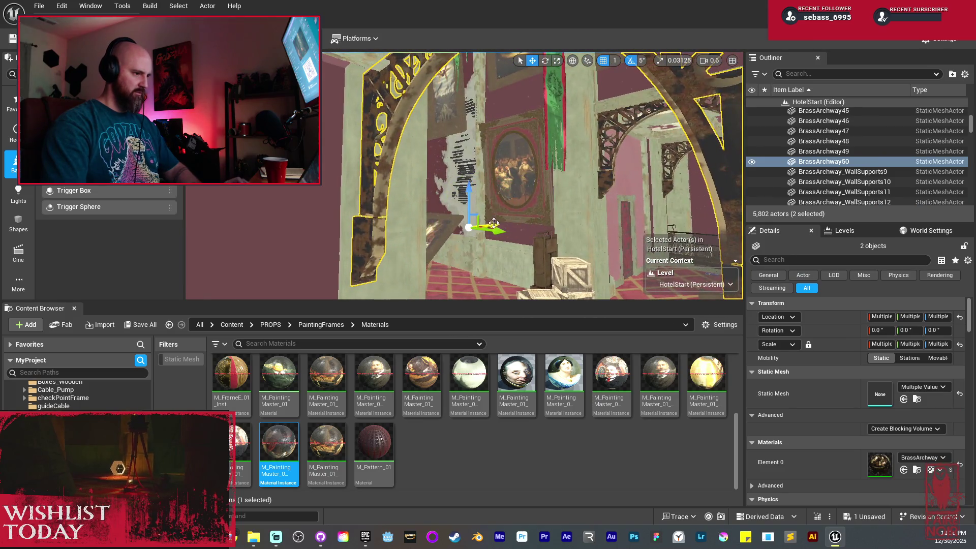
pyautogui.moveTo(491, 228)
pyautogui.mouseDown()
pyautogui.moveTo(485, 267)
pyautogui.moveTo(500, 273)
pyautogui.moveTo(457, 265)
pyautogui.moveTo(501, 222)
pyautogui.moveTo(588, 237)
pyautogui.mouseUp()
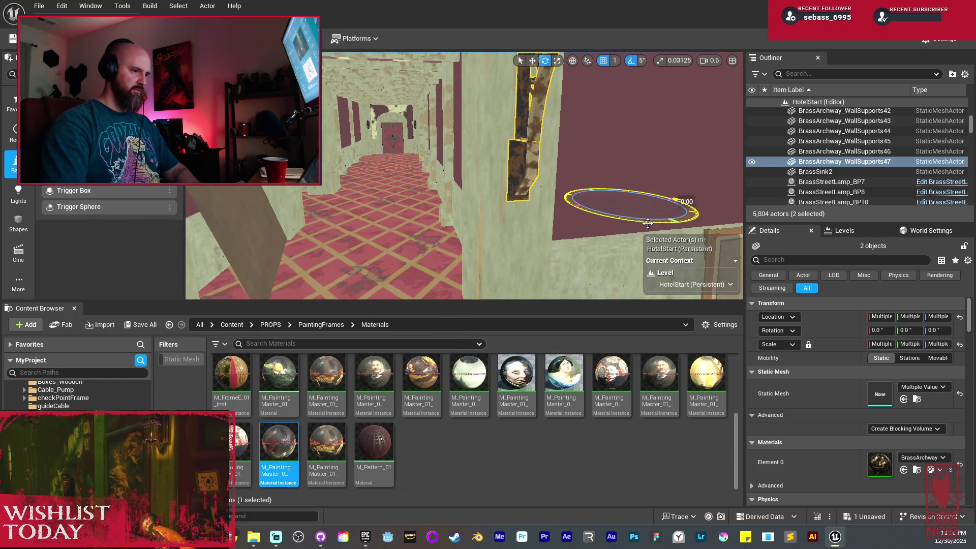
# Step: Rotate the copied archway square to 90 degrees and duplicate it again
pyautogui.moveTo(681, 216); pyautogui.dragTo(665, 201)
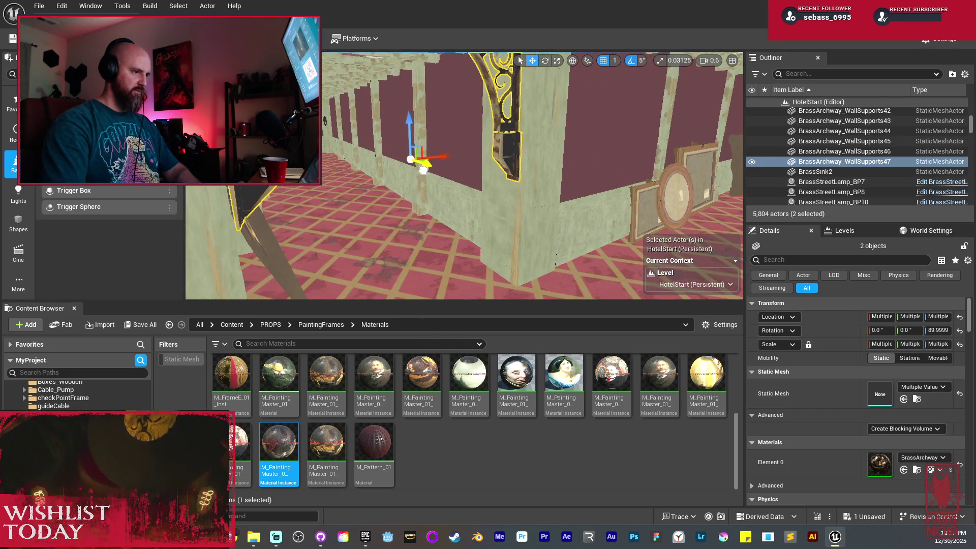
pyautogui.moveTo(420, 169); pyautogui.dragTo(420, 170)
pyautogui.moveTo(388, 122); pyautogui.dragTo(388, 122)
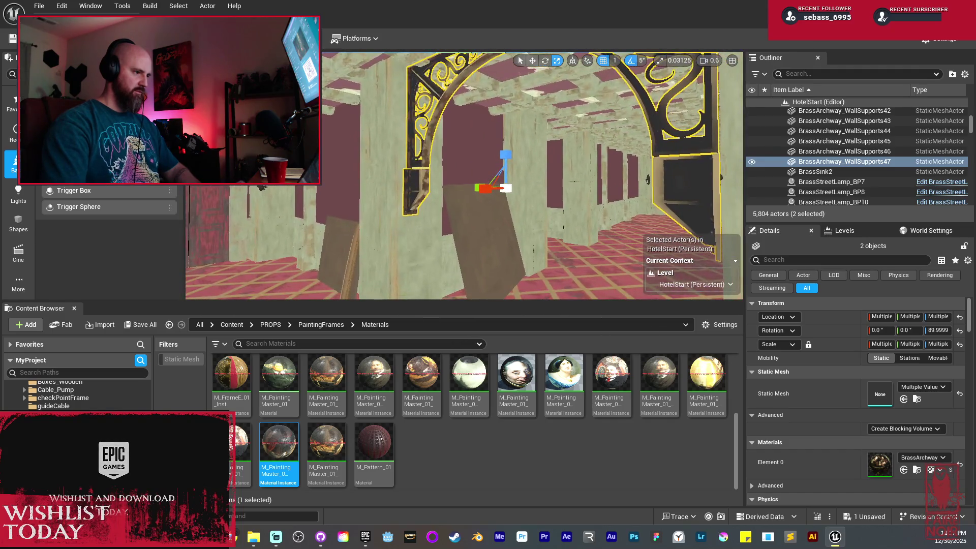
pyautogui.hotkey('ctrl', 'd')
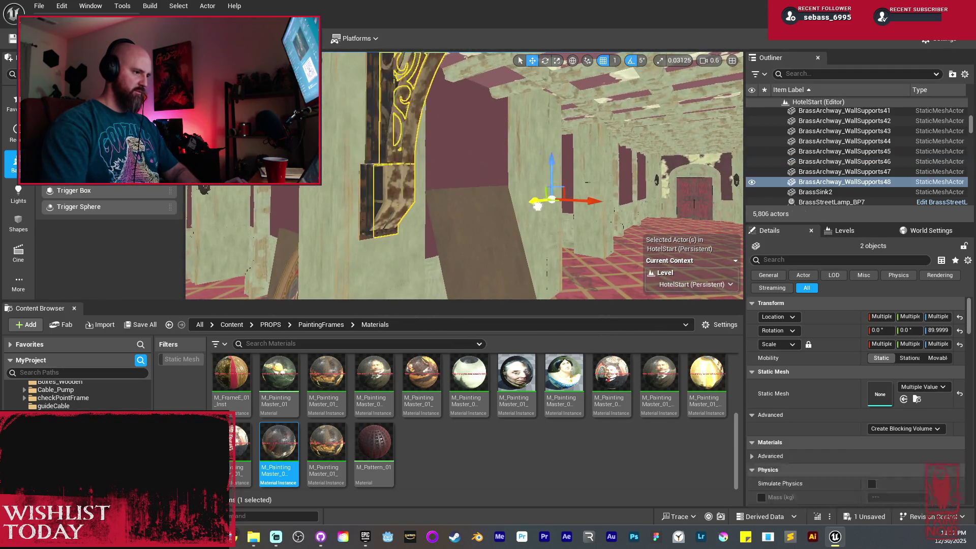
# Step: Frame the archway supports and thicken them along one axis with the scale tool
pyautogui.press('e')
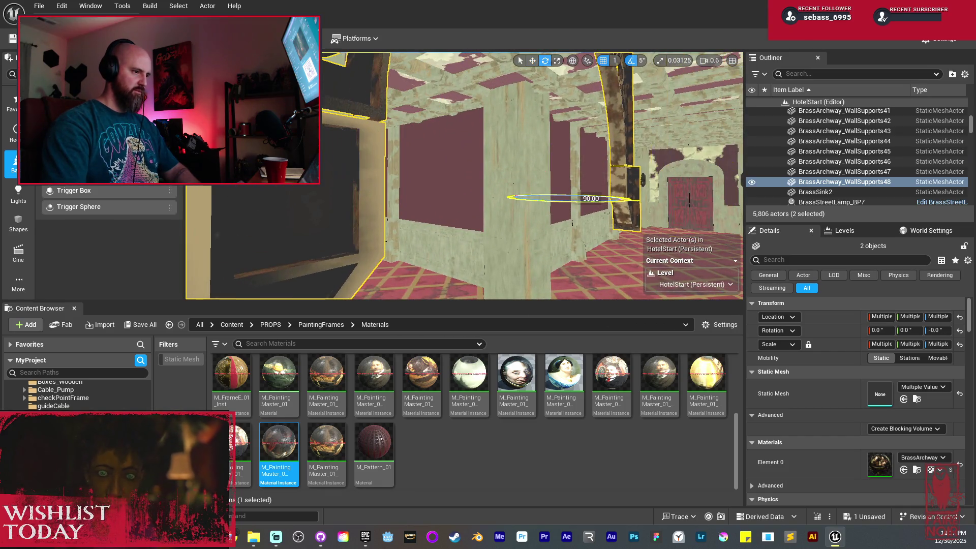
pyautogui.press('a')
pyautogui.press('f')
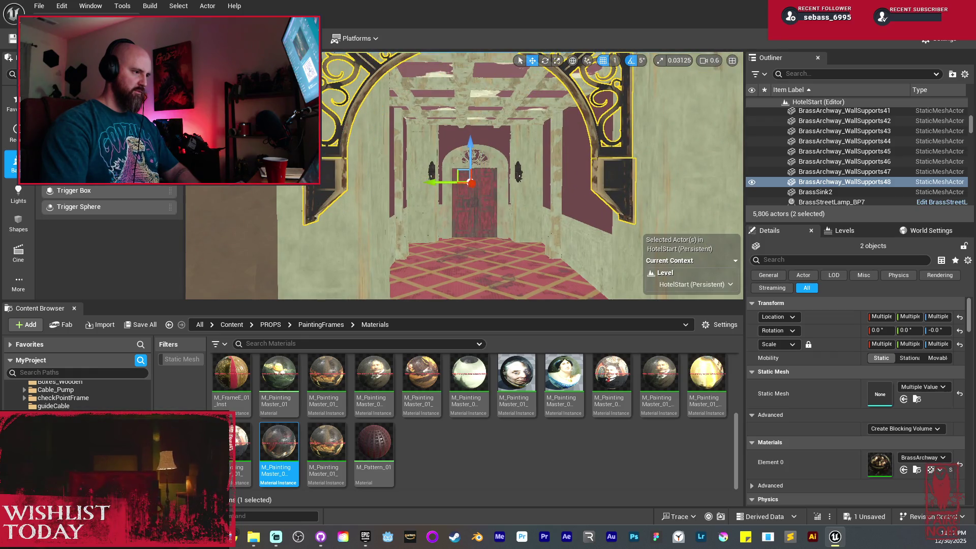
pyautogui.moveTo(471, 189)
pyautogui.mouseDown()
pyautogui.moveTo(366, 189)
pyautogui.moveTo(403, 163)
pyautogui.mouseUp()
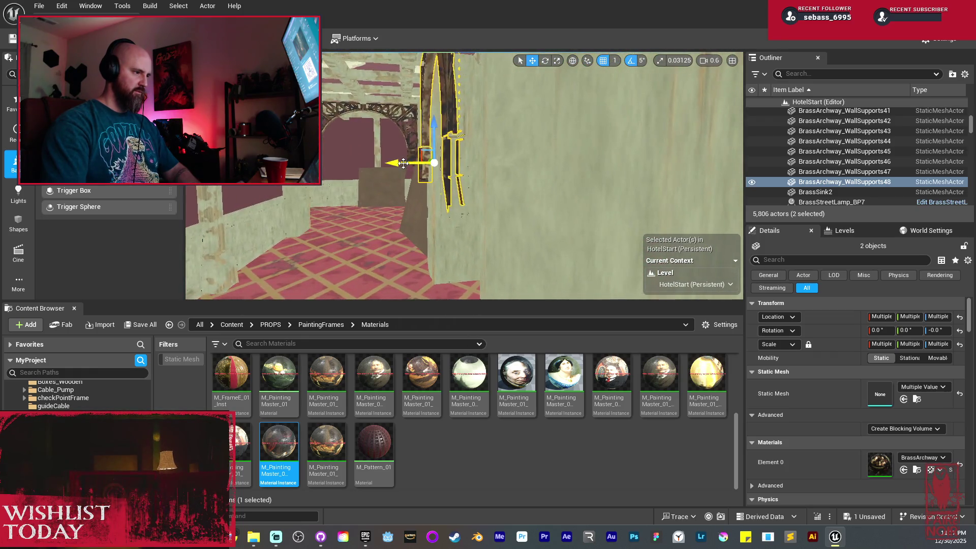
pyautogui.scroll(-5, 382, 156)
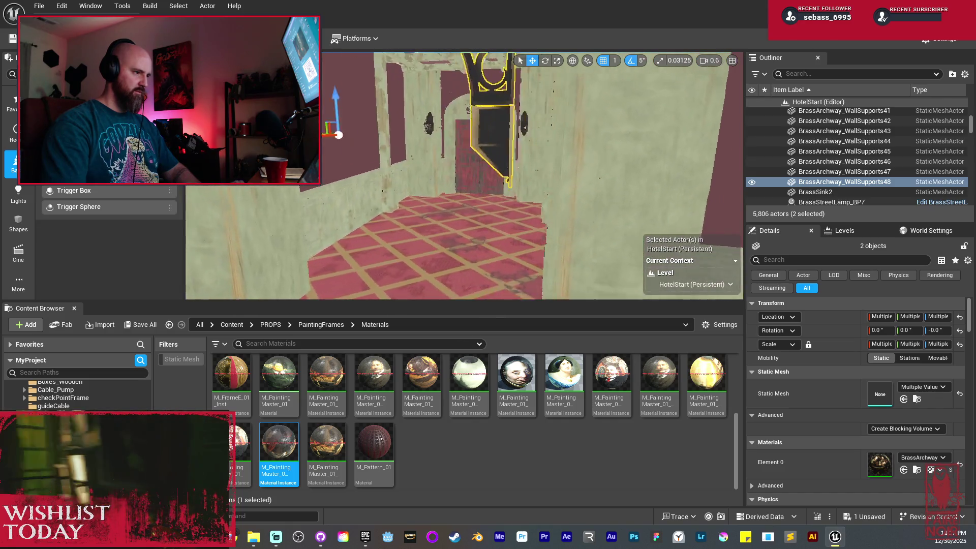
pyautogui.moveTo(346, 134); pyautogui.dragTo(389, 156)
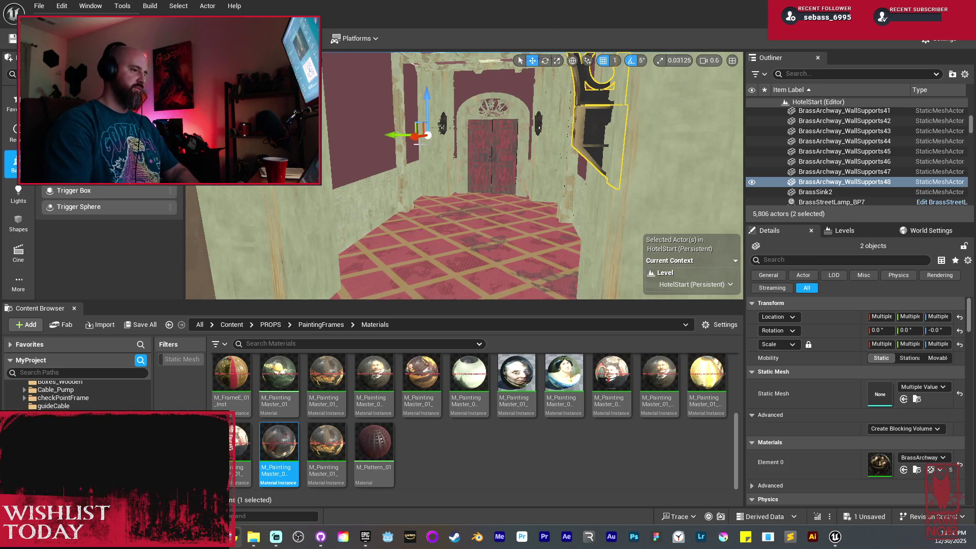
pyautogui.press('Right')
pyautogui.press('f')
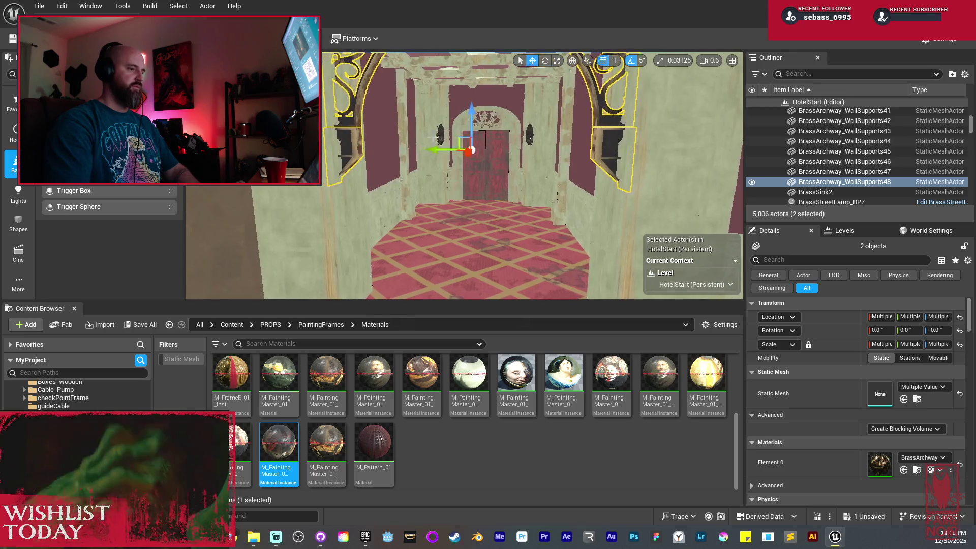
pyautogui.press('r')
pyautogui.moveTo(443, 150)
pyautogui.mouseDown()
pyautogui.moveTo(432, 150)
pyautogui.moveTo(443, 151)
pyautogui.mouseUp()
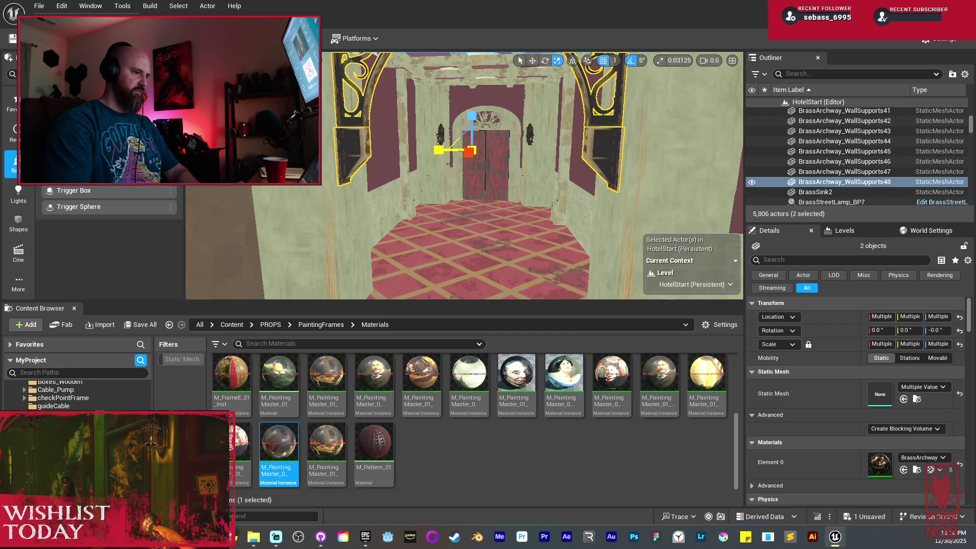
pyautogui.click(443, 151)
# Step: Select the archway supports and ornament, slide them left, and preview with full lighting
pyautogui.click(360, 127)
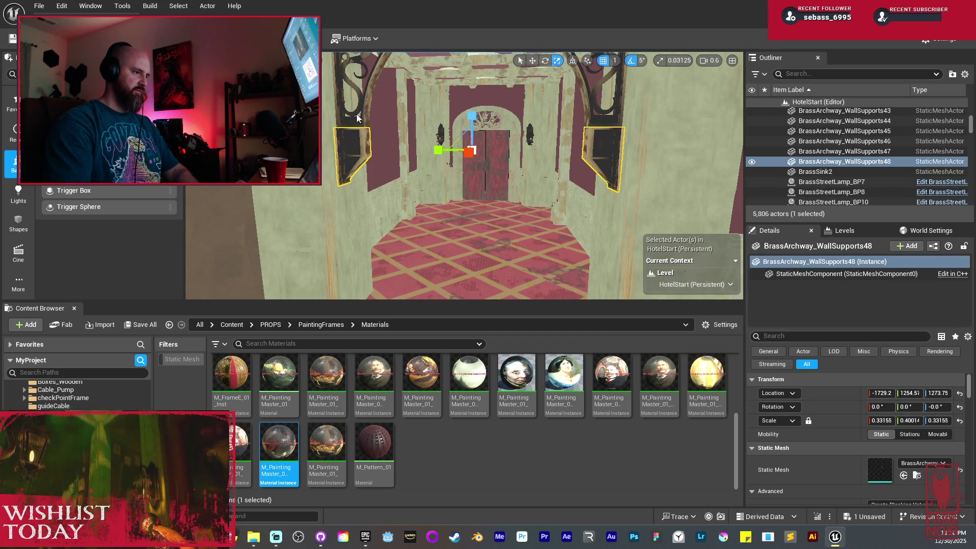
pyautogui.keyDown('ctrl'); pyautogui.click(358, 118); pyautogui.keyUp('ctrl')
pyautogui.moveTo(440, 128); pyautogui.dragTo(443, 129)
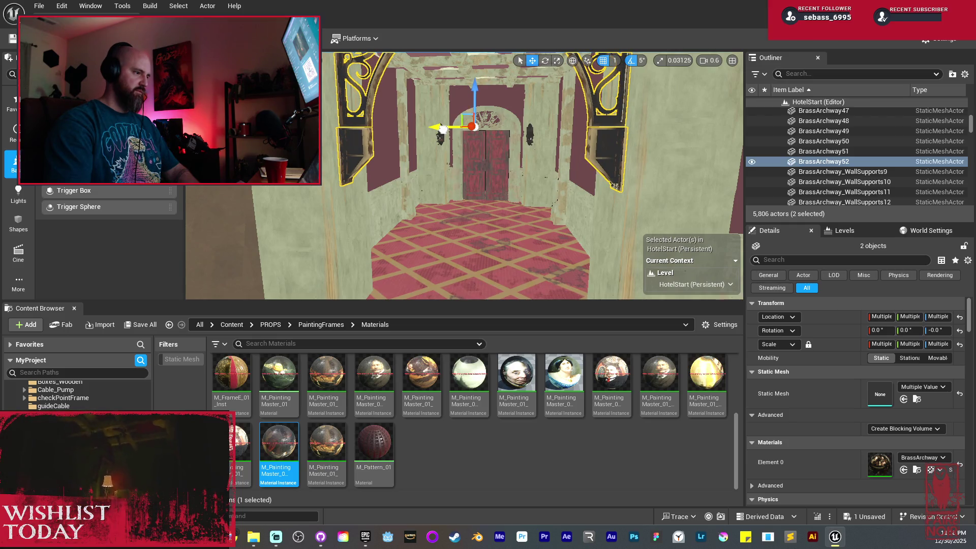
pyautogui.press('f')
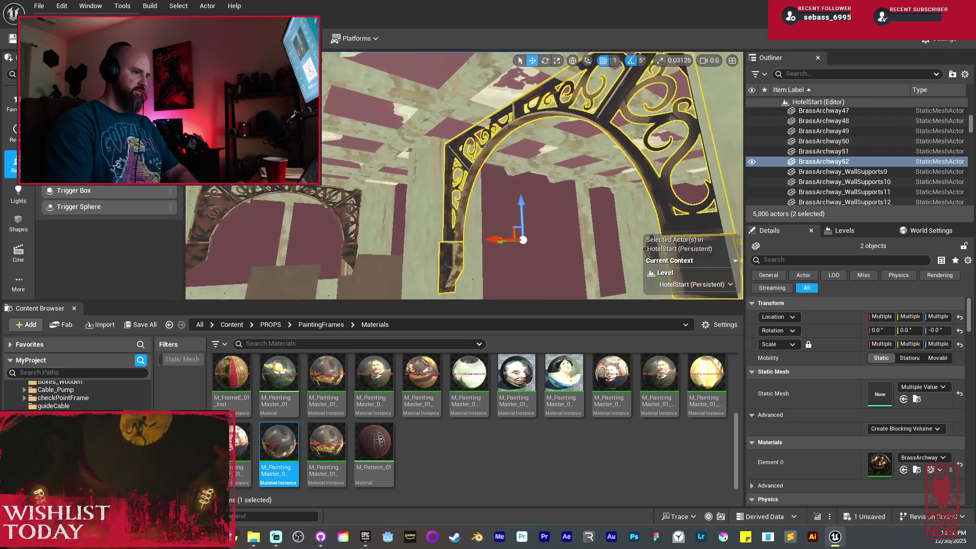
pyautogui.moveTo(489, 240)
pyautogui.mouseDown()
pyautogui.moveTo(481, 241)
pyautogui.moveTo(478, 207)
pyautogui.mouseUp()
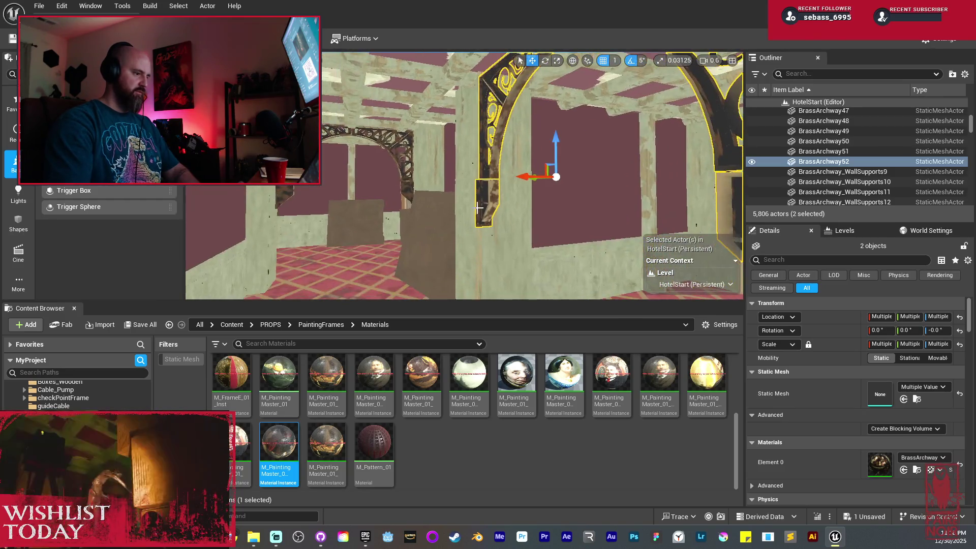
pyautogui.hotkey('alt', '4')
pyautogui.press('Escape')
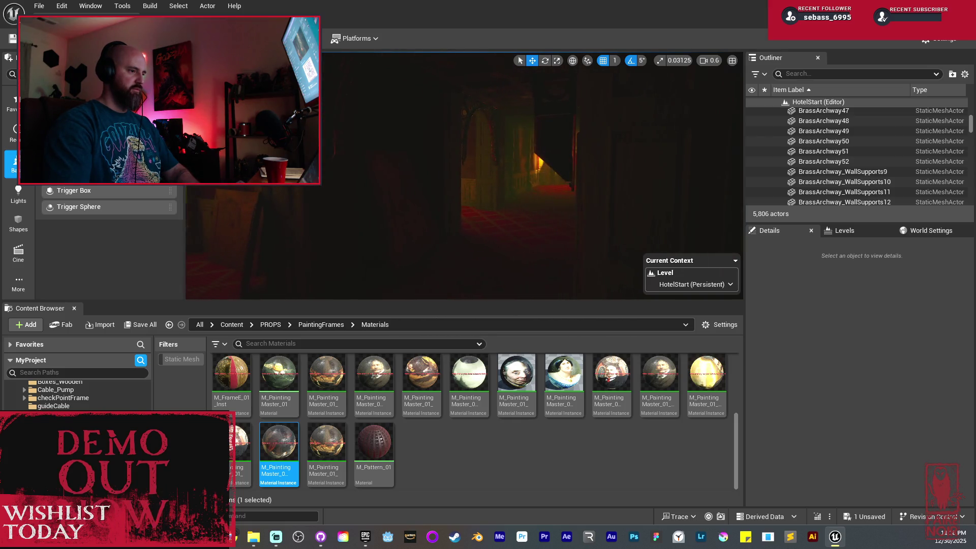
# Step: In unlit view, select the two brass archways and enlarge them slightly
pyautogui.hotkey('alt', '3')
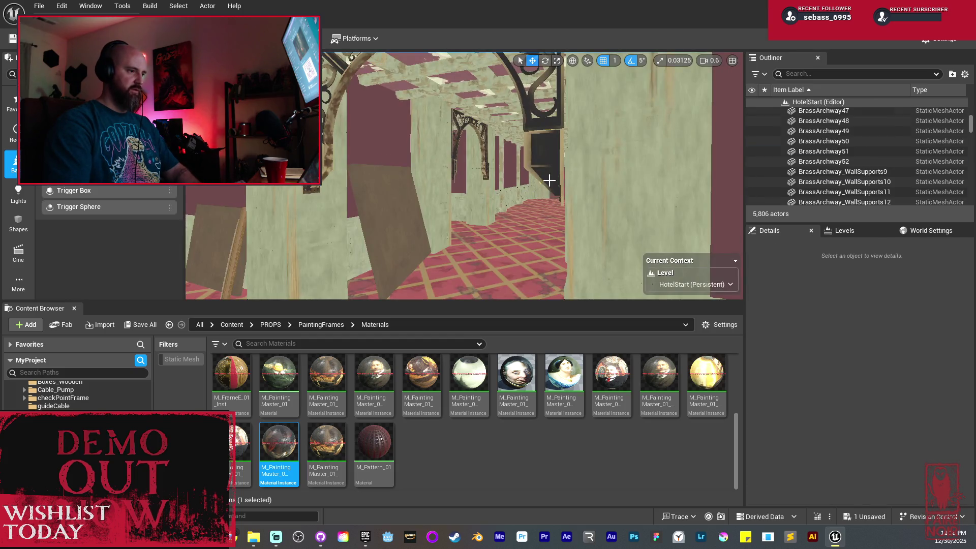
pyautogui.click(549, 180)
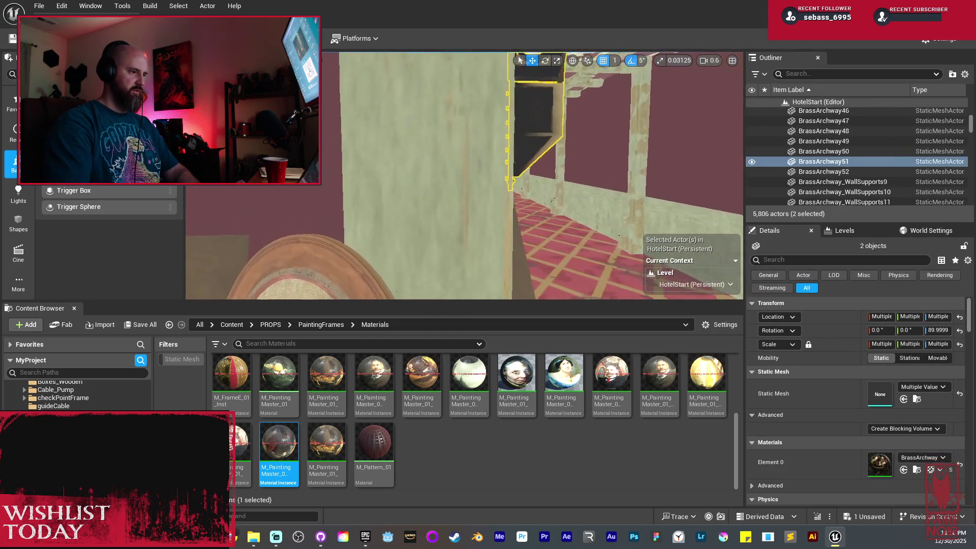
pyautogui.moveTo(528, 130)
pyautogui.mouseDown()
pyautogui.moveTo(519, 130)
pyautogui.moveTo(528, 130)
pyautogui.mouseUp()
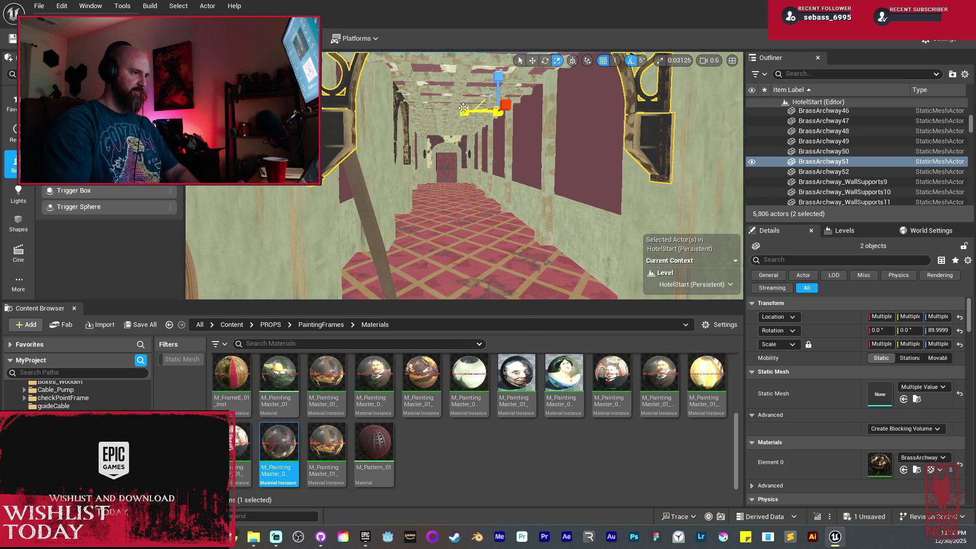
pyautogui.moveTo(462, 108); pyautogui.dragTo(461, 107)
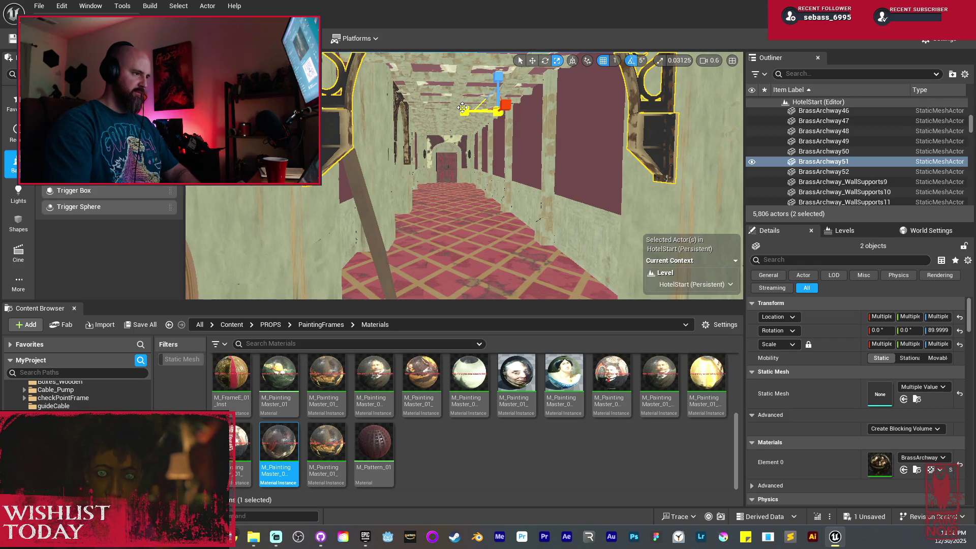
# Step: Undo the archway scaling and select wall beam Paneled_beam_tall_80 for moving
pyautogui.press('w')
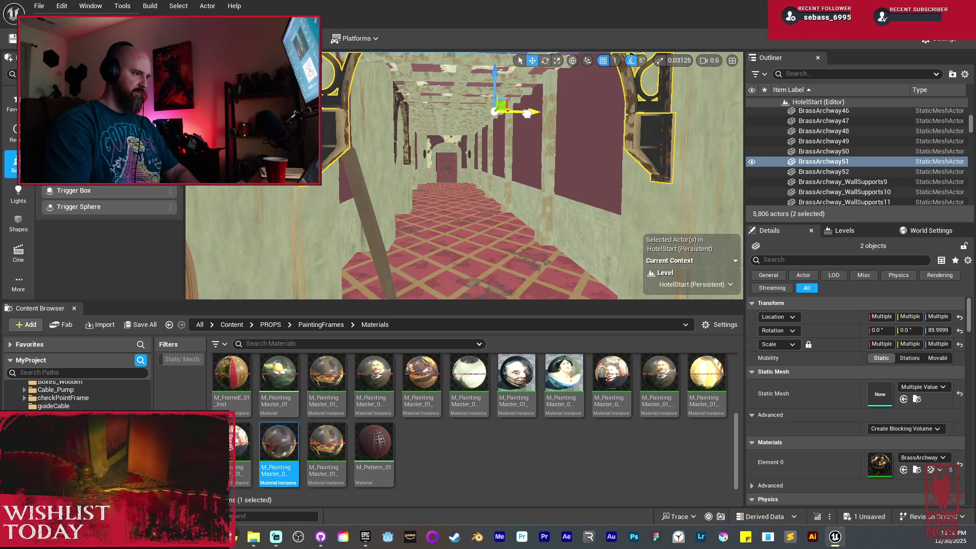
pyautogui.moveTo(530, 112); pyautogui.dragTo(493, 145)
pyautogui.hotkey('ctrl', 'z')
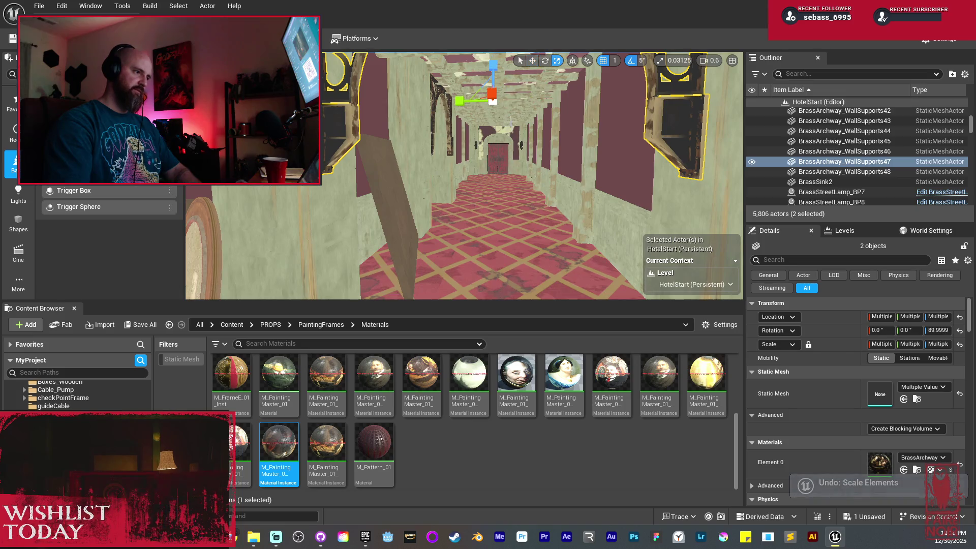
pyautogui.moveTo(511, 122)
pyautogui.mouseDown()
pyautogui.moveTo(595, 208)
pyautogui.moveTo(588, 247)
pyautogui.mouseUp()
pyautogui.click(597, 188)
pyautogui.press('w')
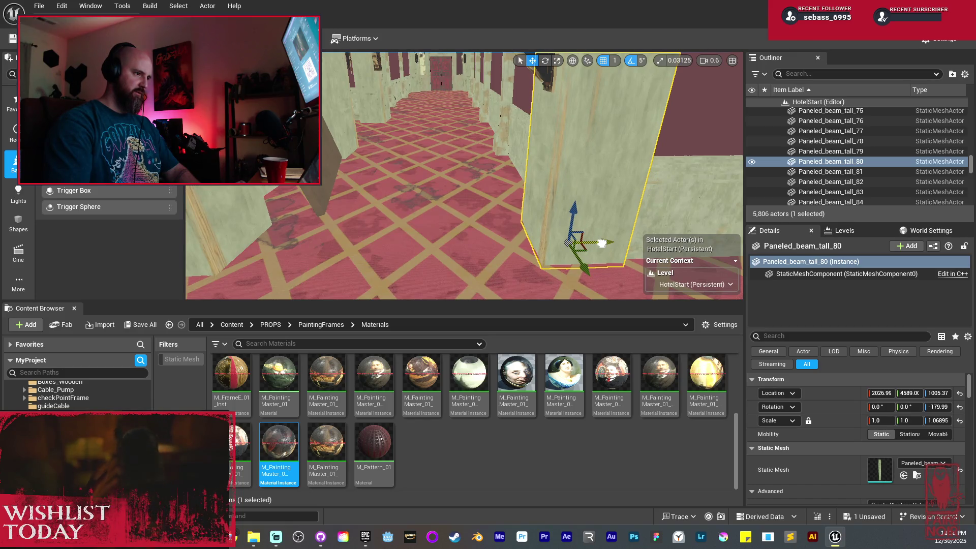
# Step: Fly down the hallway and preview the paneled corridor in Lit mode
pyautogui.moveTo(599, 241); pyautogui.dragTo(597, 203)
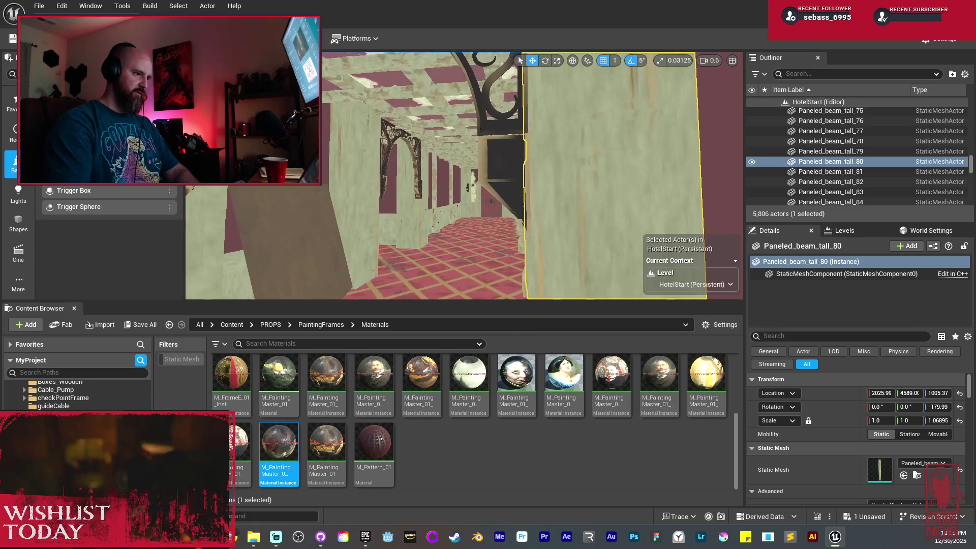
pyautogui.hotkey('alt', '4')
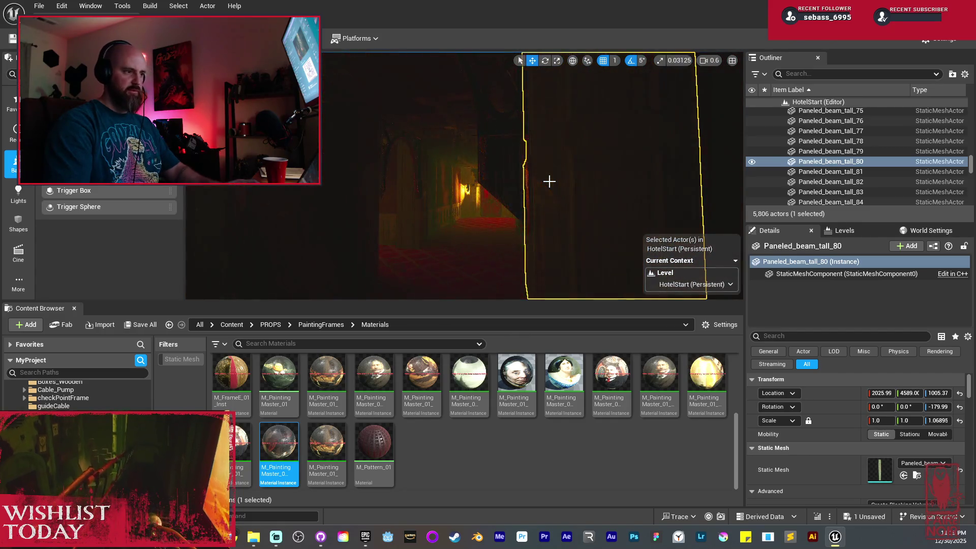
pyautogui.press('Escape')
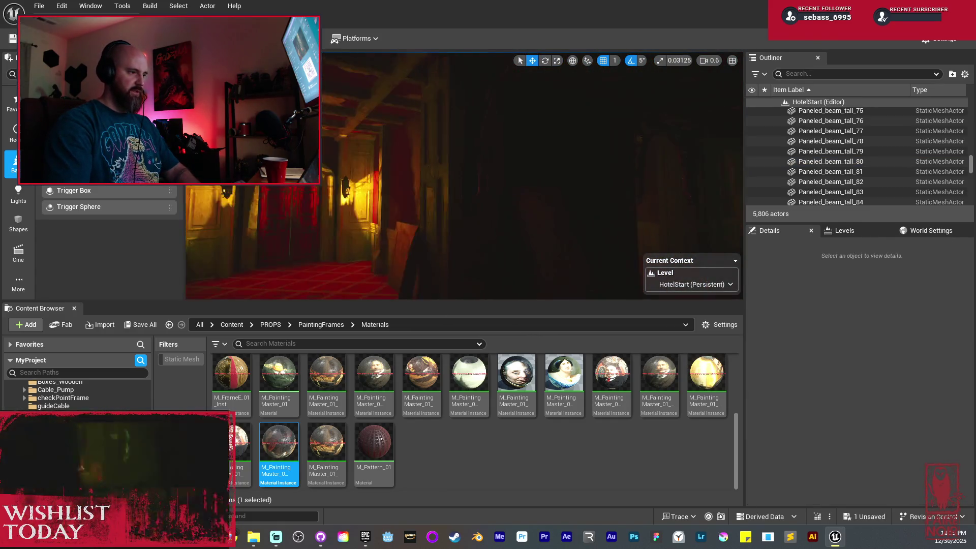
pyautogui.moveTo(597, 203)
pyautogui.mouseDown()
pyautogui.moveTo(650, 203)
pyautogui.moveTo(527, 190)
pyautogui.moveTo(460, 213)
pyautogui.moveTo(431, 240)
pyautogui.moveTo(478, 219)
pyautogui.moveTo(380, 265)
pyautogui.moveTo(482, 215)
pyautogui.moveTo(426, 219)
pyautogui.mouseUp()
# Step: Select beams Paneled_beam_tall_89 and 88, then view the lit room and arched doorway
pyautogui.click(489, 186)
pyautogui.click(427, 218)
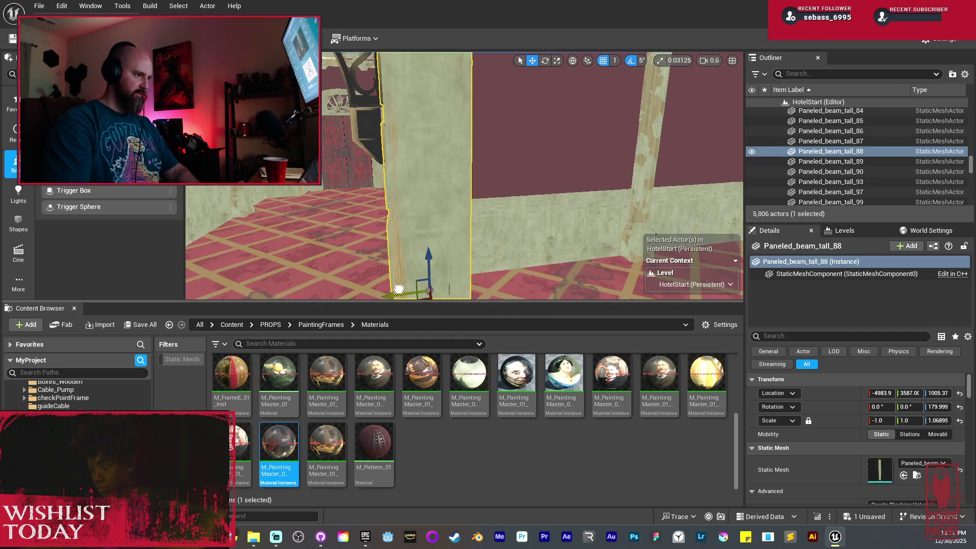
pyautogui.moveTo(409, 211)
pyautogui.mouseDown()
pyautogui.moveTo(376, 234)
pyautogui.moveTo(409, 209)
pyautogui.mouseUp()
pyautogui.hotkey('alt', '4')
pyautogui.press('Escape')
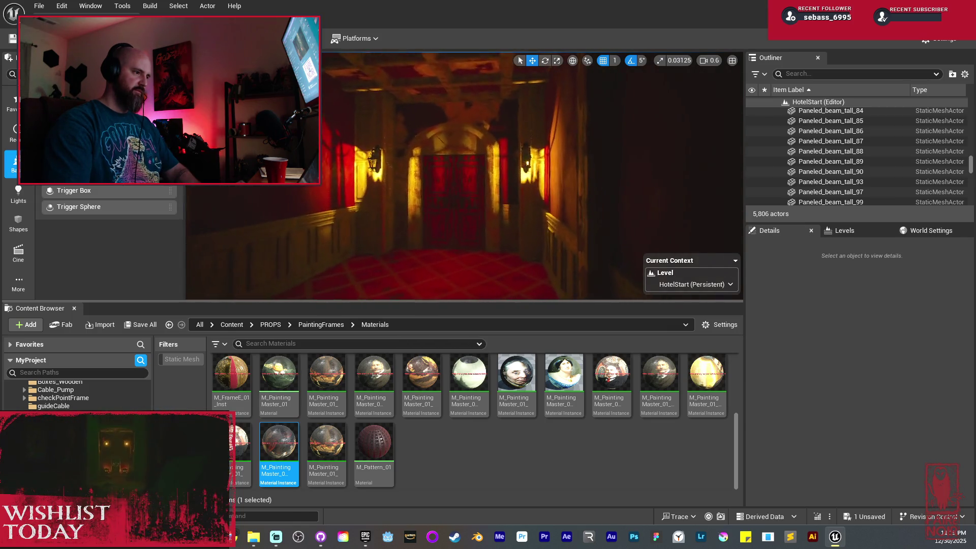
pyautogui.moveTo(409, 209); pyautogui.dragTo(452, 194)
# Step: Select BrassArchway50 with its wall supports and save the level via Save Selected
pyautogui.click(523, 153)
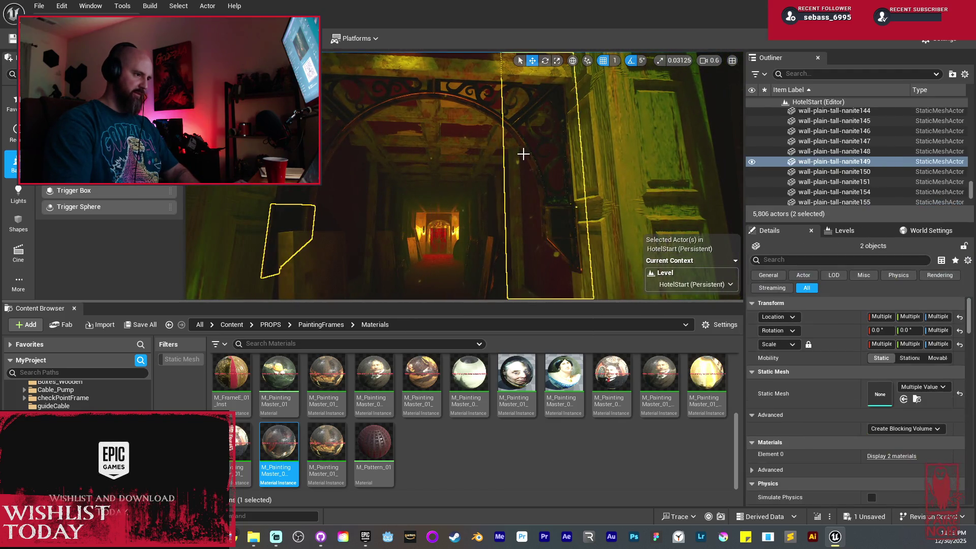
pyautogui.click(536, 173)
pyautogui.keyDown('ctrl'); pyautogui.click(561, 233); pyautogui.keyUp('ctrl')
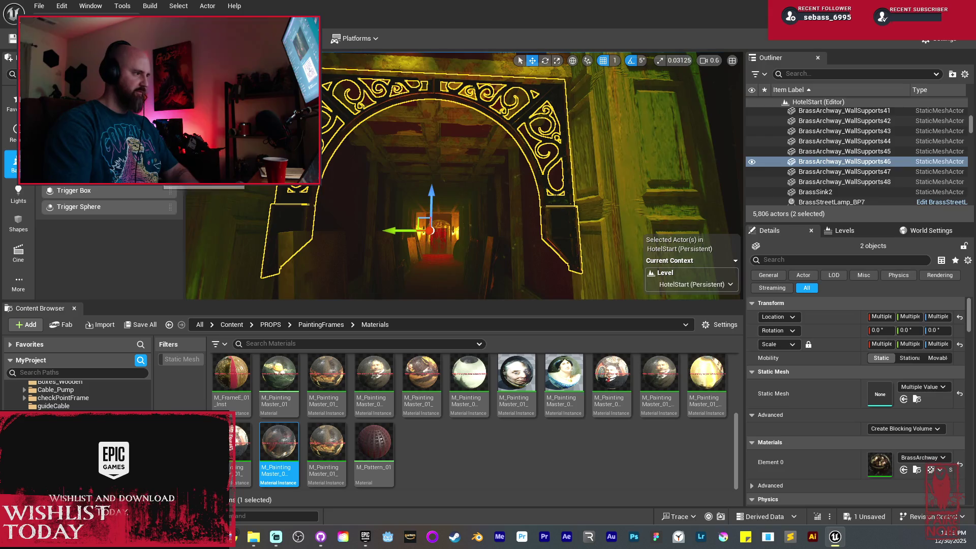
pyautogui.click(133, 326)
pyautogui.click(577, 381)
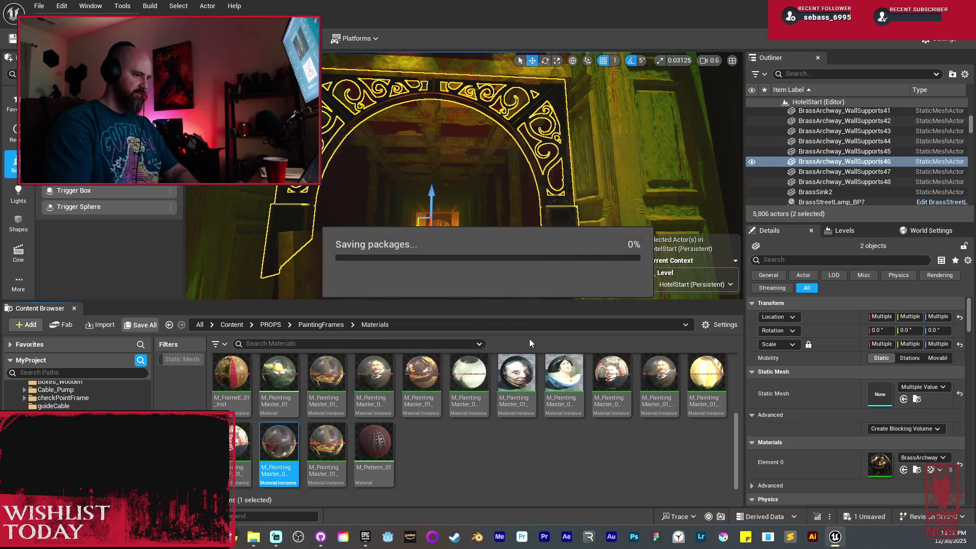
# Step: Duplicate the archway and its supports, placing the copy further along the corridor
pyautogui.scroll(5, 515, 222)
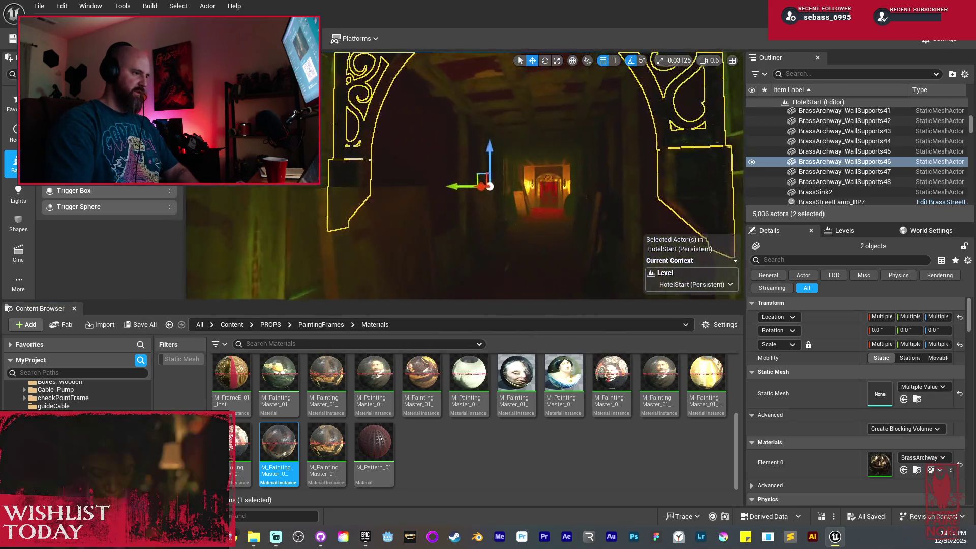
pyautogui.hotkey('ctrl', 'd')
pyautogui.moveTo(496, 180)
pyautogui.mouseDown()
pyautogui.moveTo(432, 185)
pyautogui.moveTo(468, 169)
pyautogui.moveTo(442, 176)
pyautogui.moveTo(358, 152)
pyautogui.moveTo(417, 143)
pyautogui.moveTo(529, 171)
pyautogui.mouseUp()
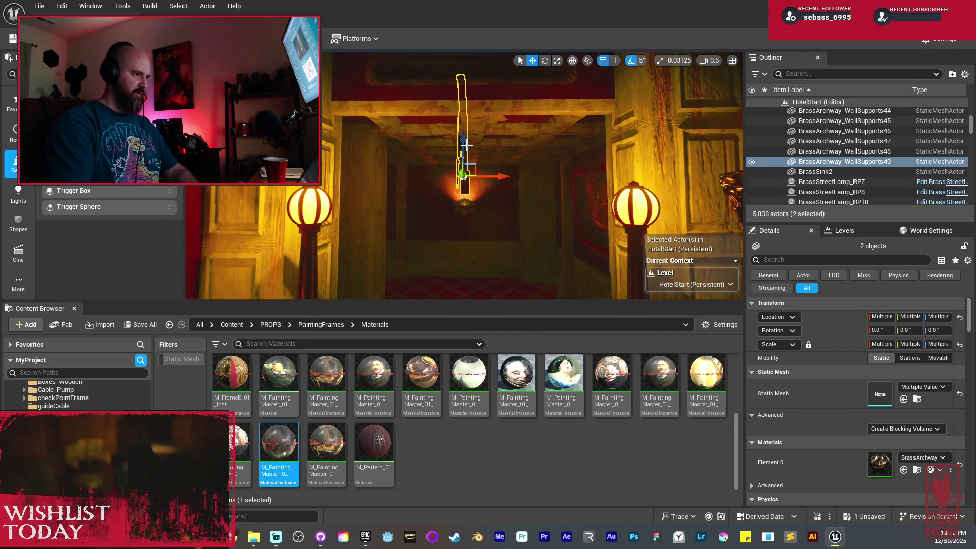
pyautogui.moveTo(488, 224); pyautogui.dragTo(509, 228)
# Step: Rotate the copied archway -90° on Z so it faces the hall
pyautogui.press('f')
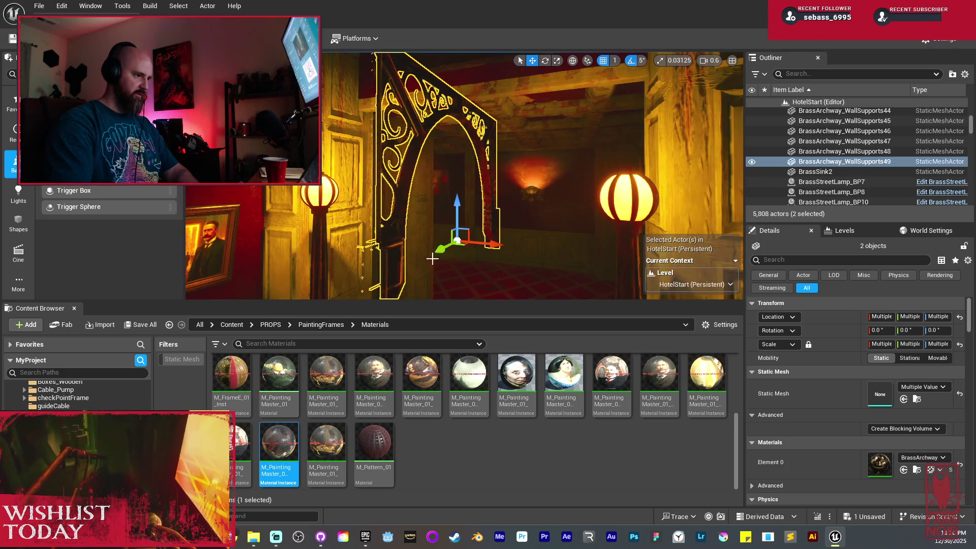
pyautogui.press('e')
pyautogui.moveTo(474, 257)
pyautogui.mouseDown()
pyautogui.moveTo(429, 258)
pyautogui.moveTo(455, 234)
pyautogui.moveTo(431, 221)
pyautogui.moveTo(480, 199)
pyautogui.moveTo(656, 230)
pyautogui.moveTo(630, 193)
pyautogui.moveTo(618, 226)
pyautogui.moveTo(605, 226)
pyautogui.moveTo(588, 197)
pyautogui.mouseUp()
# Step: Scale the archway up evenly to fill the doorway, then select wall beam Paneled_beam_tall_39
pyautogui.moveTo(497, 212); pyautogui.dragTo(508, 211)
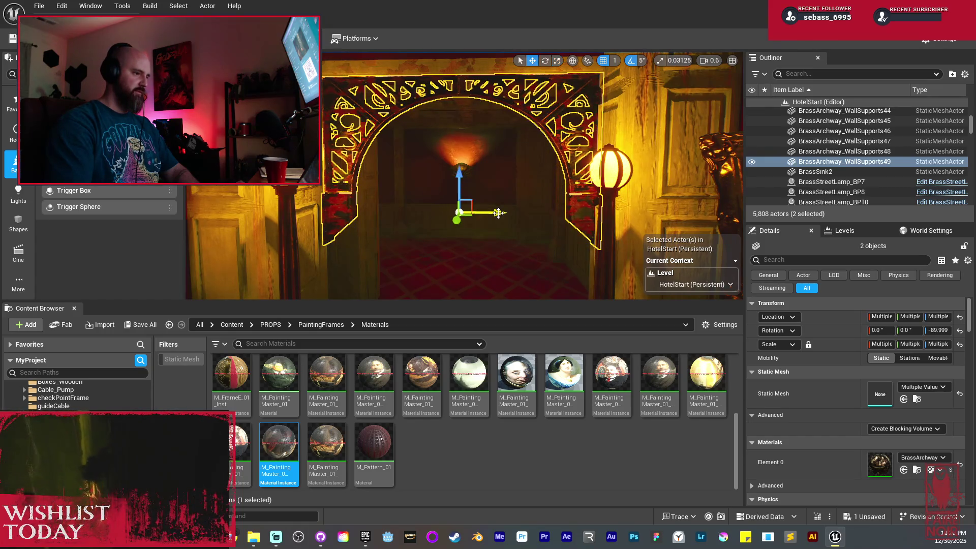
pyautogui.moveTo(498, 213); pyautogui.dragTo(495, 211)
pyautogui.click(494, 211)
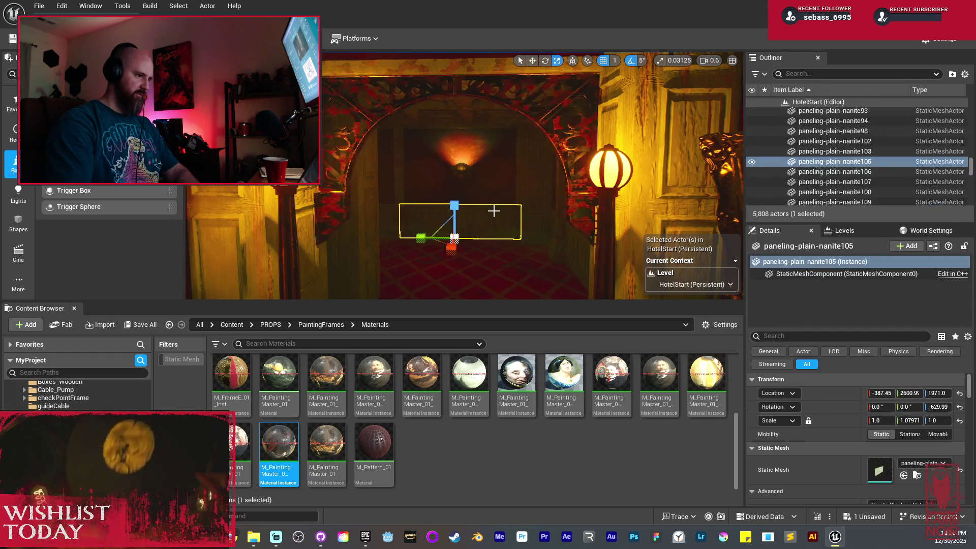
pyautogui.hotkey('ctrl', 'z')
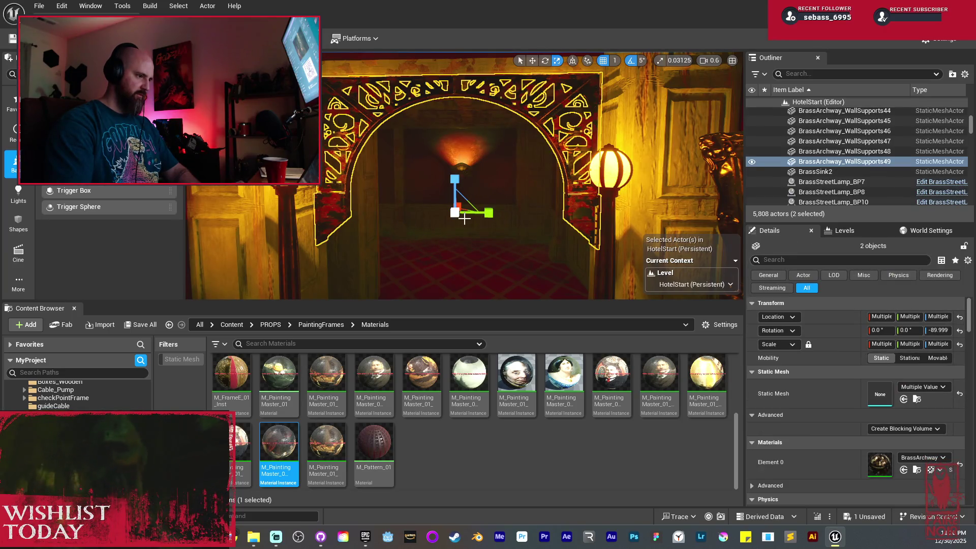
pyautogui.moveTo(464, 219)
pyautogui.mouseDown()
pyautogui.moveTo(480, 209)
pyautogui.moveTo(454, 178)
pyautogui.moveTo(460, 208)
pyautogui.mouseUp()
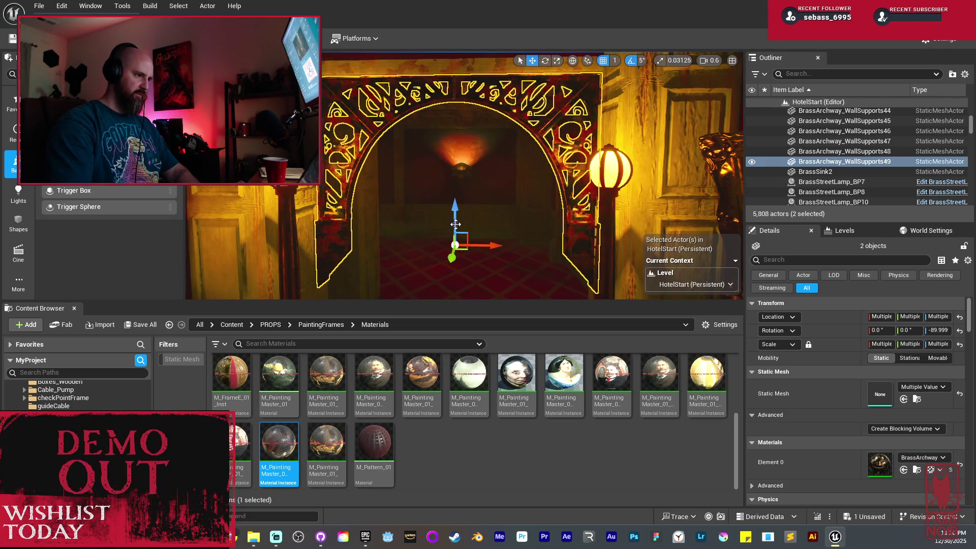
pyautogui.click(256, 244)
pyautogui.moveTo(355, 215)
pyautogui.mouseDown()
pyautogui.moveTo(331, 195)
pyautogui.moveTo(371, 199)
pyautogui.moveTo(385, 290)
pyautogui.mouseUp()
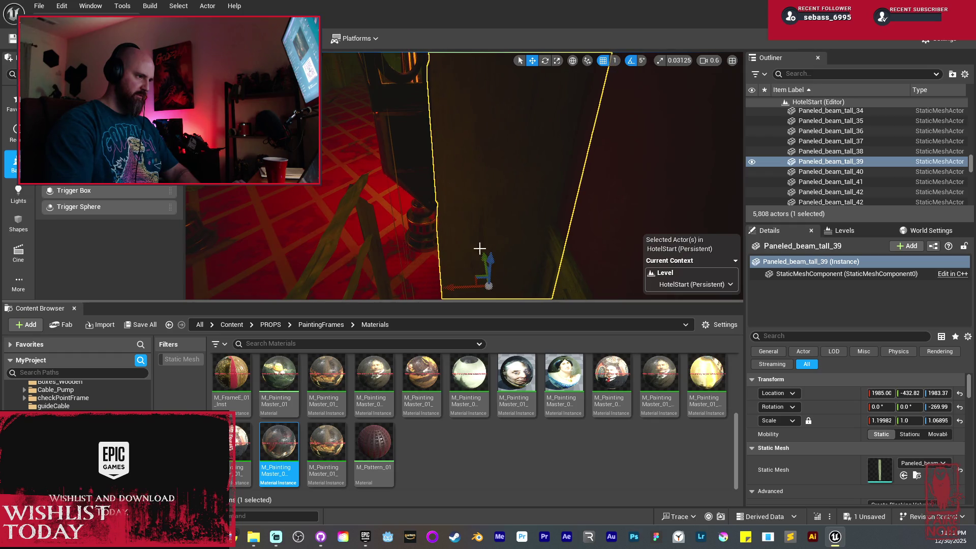
# Step: Pull back into the red-carpet hallway and look down it through the archway under Lit mode
pyautogui.moveTo(479, 249)
pyautogui.mouseDown()
pyautogui.moveTo(426, 255)
pyautogui.moveTo(493, 233)
pyautogui.mouseUp()
pyautogui.press('Escape')
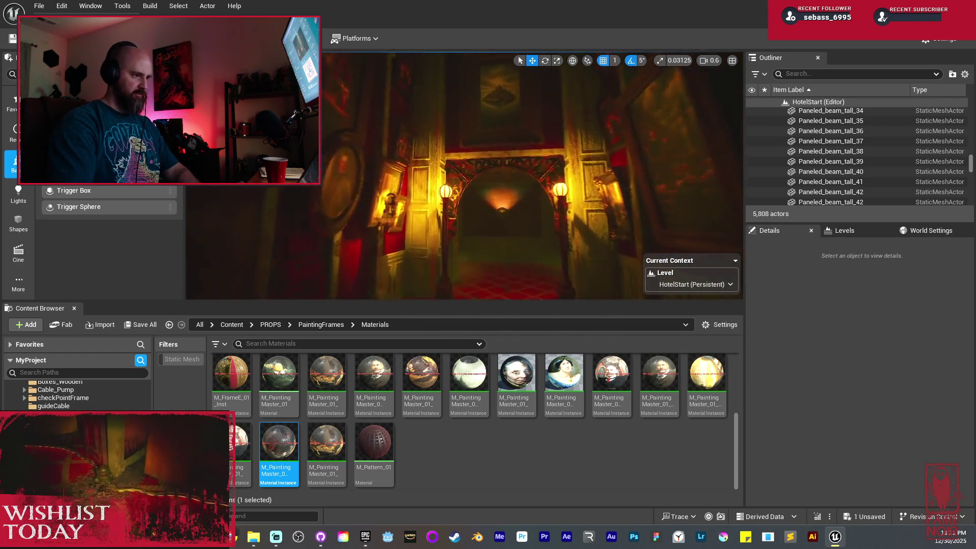
pyautogui.moveTo(494, 233)
pyautogui.mouseDown()
pyautogui.moveTo(559, 235)
pyautogui.moveTo(447, 235)
pyautogui.moveTo(551, 221)
pyautogui.mouseUp()
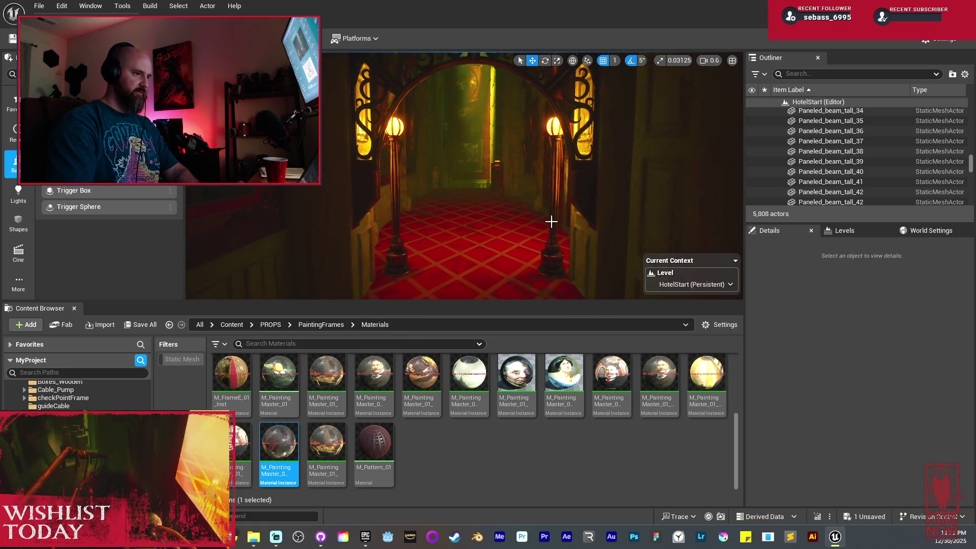
pyautogui.click(571, 203)
# Step: Add the top archway piece to the selection and drag a duplicate further along
pyautogui.keyDown('ctrl'); pyautogui.click(516, 71); pyautogui.keyUp('ctrl')
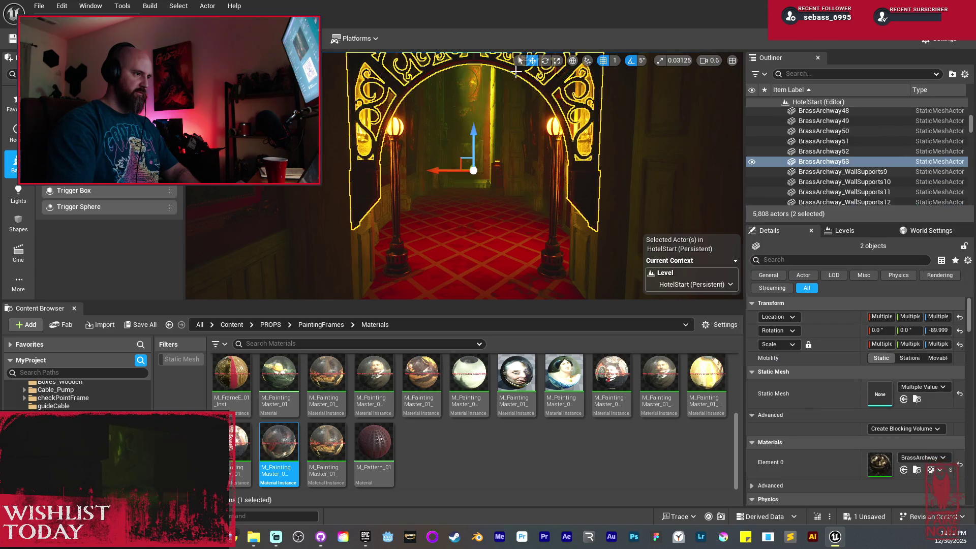
pyautogui.press('w')
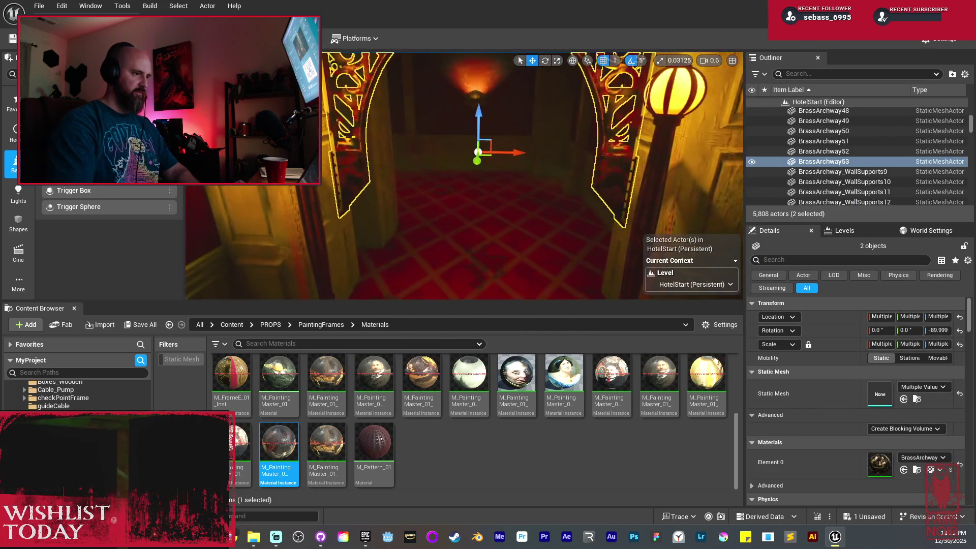
pyautogui.moveTo(477, 164); pyautogui.dragTo(476, 189)
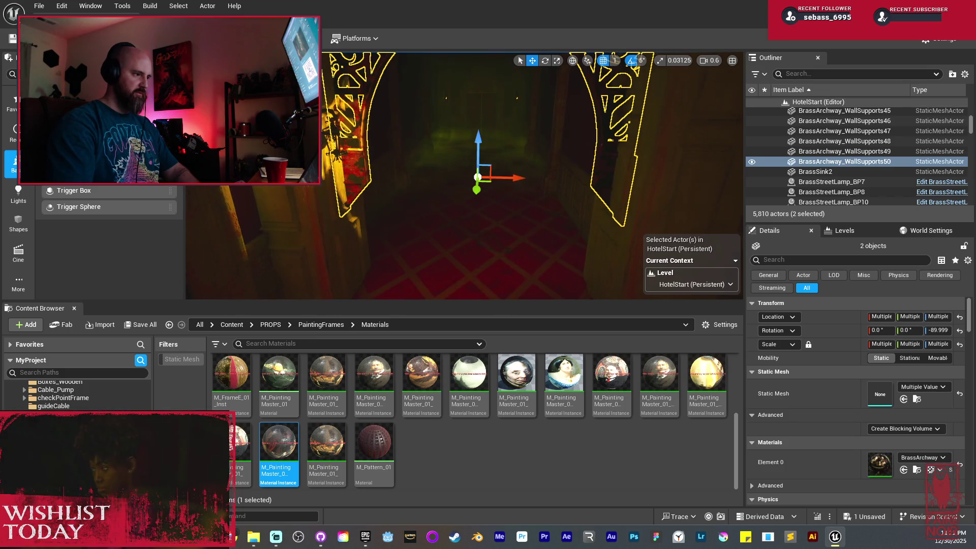
# Step: Shrink the brass archway pieces vertically with the Z scale handle
pyautogui.scroll(-3, 508, 192)
pyautogui.press('r')
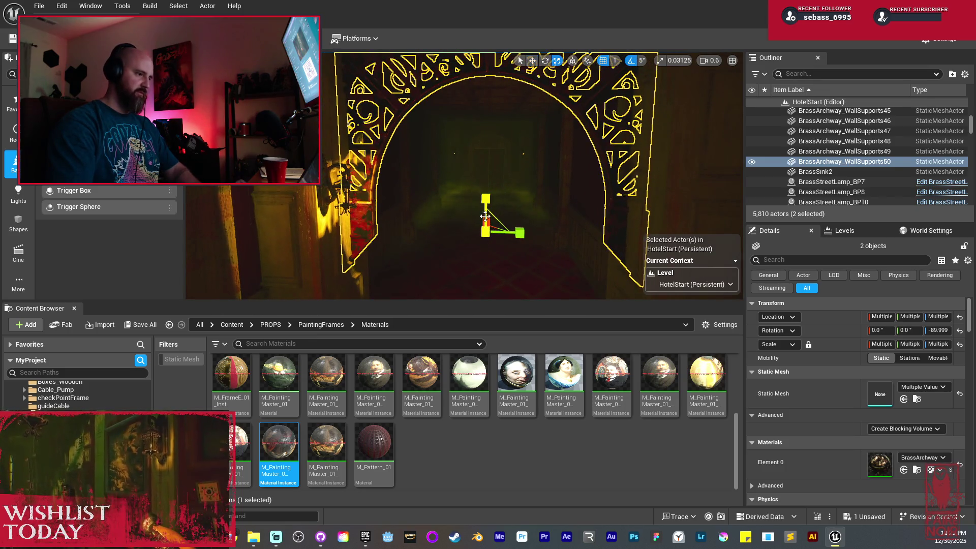
pyautogui.moveTo(486, 200)
pyautogui.mouseDown()
pyautogui.moveTo(486, 212)
pyautogui.moveTo(518, 231)
pyautogui.moveTo(498, 244)
pyautogui.moveTo(437, 226)
pyautogui.moveTo(688, 147)
pyautogui.moveTo(662, 134)
pyautogui.moveTo(540, 154)
pyautogui.mouseUp()
pyautogui.click(540, 154)
pyautogui.moveTo(476, 197); pyautogui.dragTo(485, 198)
pyautogui.hotkey('alt', '3')
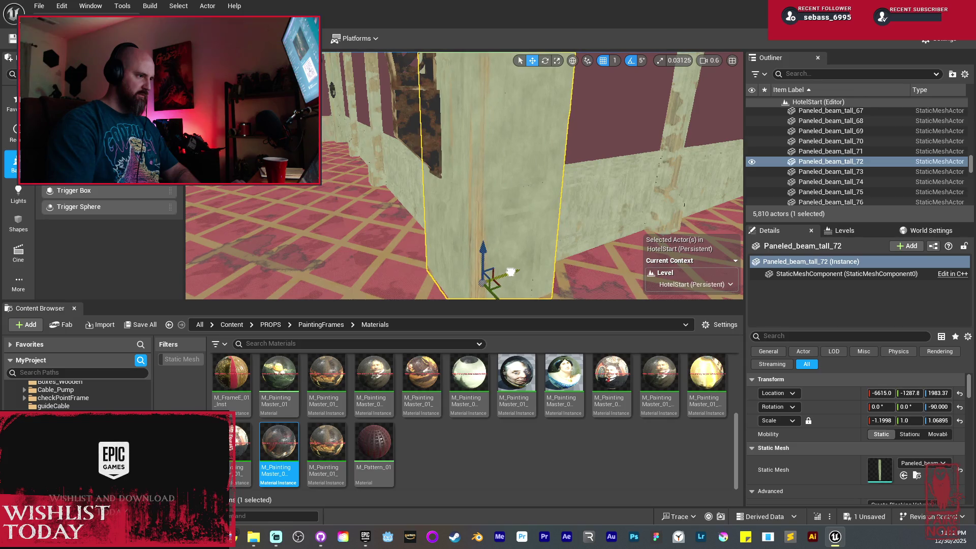
pyautogui.moveTo(509, 270)
pyautogui.mouseDown()
pyautogui.moveTo(478, 270)
pyautogui.moveTo(488, 93)
pyautogui.moveTo(503, 172)
pyautogui.moveTo(529, 172)
pyautogui.moveTo(491, 205)
pyautogui.moveTo(501, 186)
pyautogui.moveTo(470, 184)
pyautogui.moveTo(491, 184)
pyautogui.moveTo(470, 184)
pyautogui.moveTo(490, 204)
pyautogui.moveTo(475, 201)
pyautogui.mouseUp()
pyautogui.hotkey('alt', '4')
pyautogui.press('Escape')
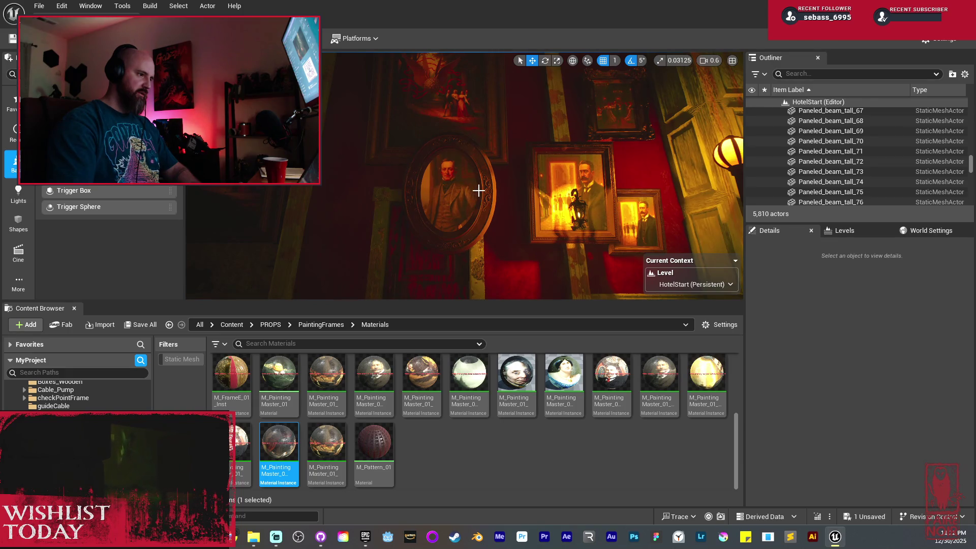
# Step: Select the square and oval picture frames on the red wall and rotate them about their vertical axis
pyautogui.moveTo(424, 239)
pyautogui.mouseDown()
pyautogui.moveTo(424, 259)
pyautogui.moveTo(386, 232)
pyautogui.mouseUp()
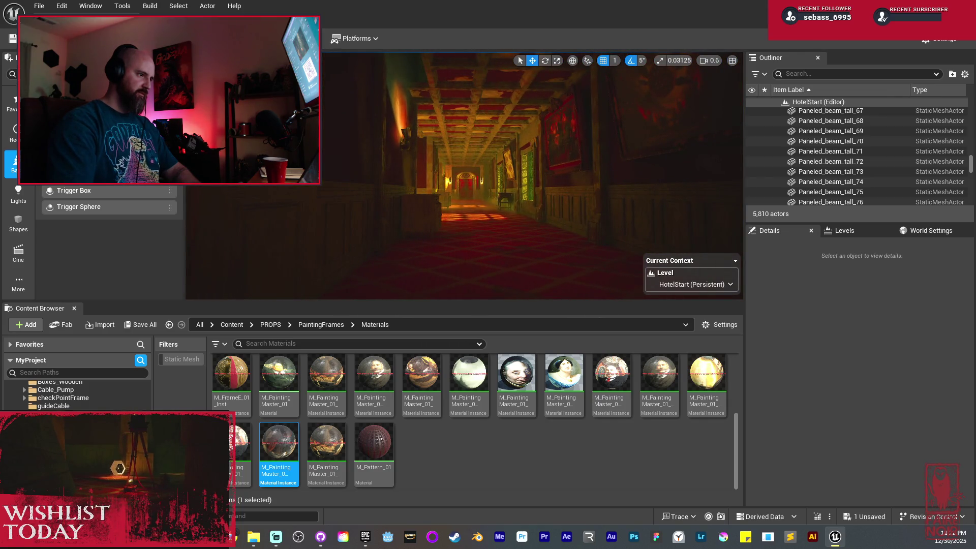
pyautogui.moveTo(386, 231); pyautogui.dragTo(442, 234)
pyautogui.click(540, 197)
pyautogui.press('e')
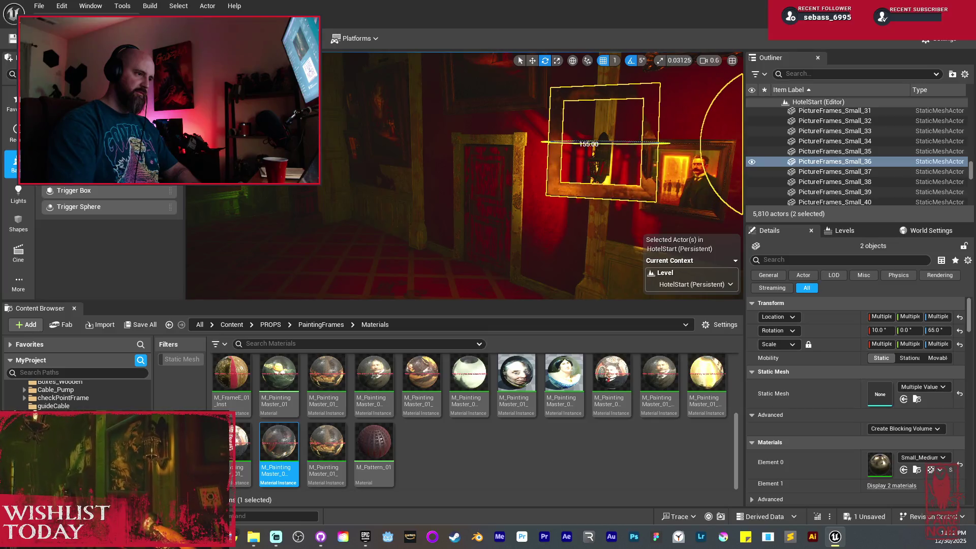
pyautogui.moveTo(709, 145); pyautogui.dragTo(640, 143)
# Step: Slide both frames left along the red wall, then keep only the square frame selected
pyautogui.press('w')
pyautogui.press('f')
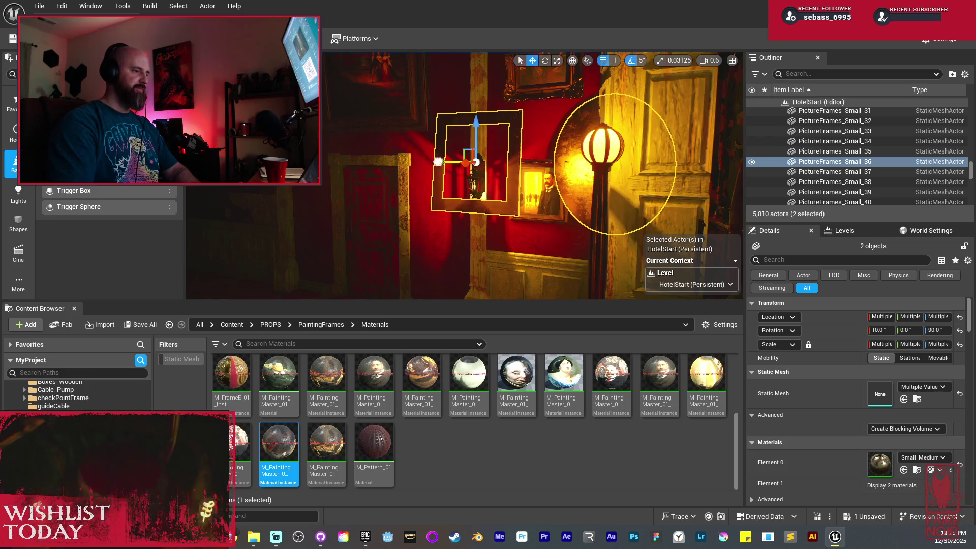
pyautogui.moveTo(438, 162)
pyautogui.mouseDown()
pyautogui.moveTo(342, 155)
pyautogui.moveTo(326, 130)
pyautogui.moveTo(327, 208)
pyautogui.mouseUp()
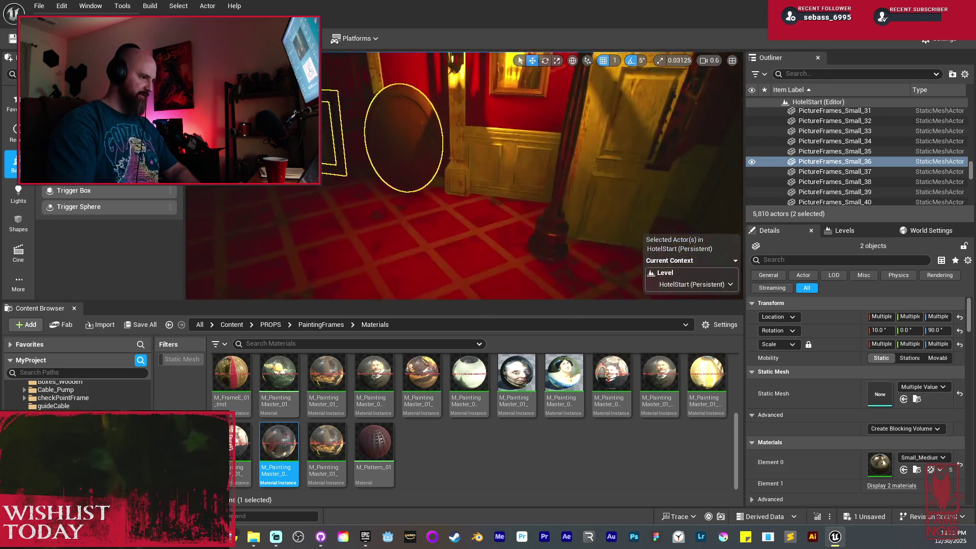
pyautogui.press('f')
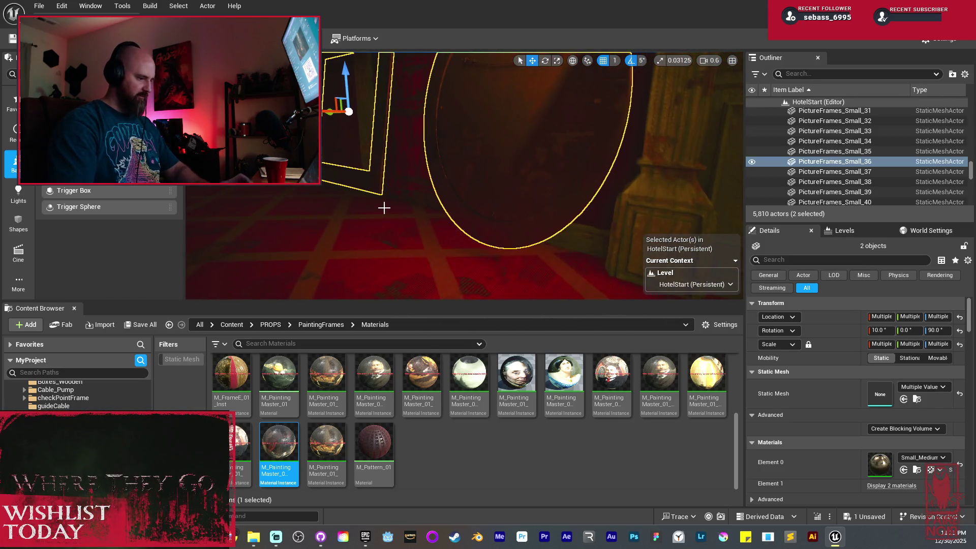
pyautogui.moveTo(384, 207)
pyautogui.mouseDown()
pyautogui.moveTo(446, 101)
pyautogui.moveTo(457, 109)
pyautogui.mouseUp()
pyautogui.click(473, 151)
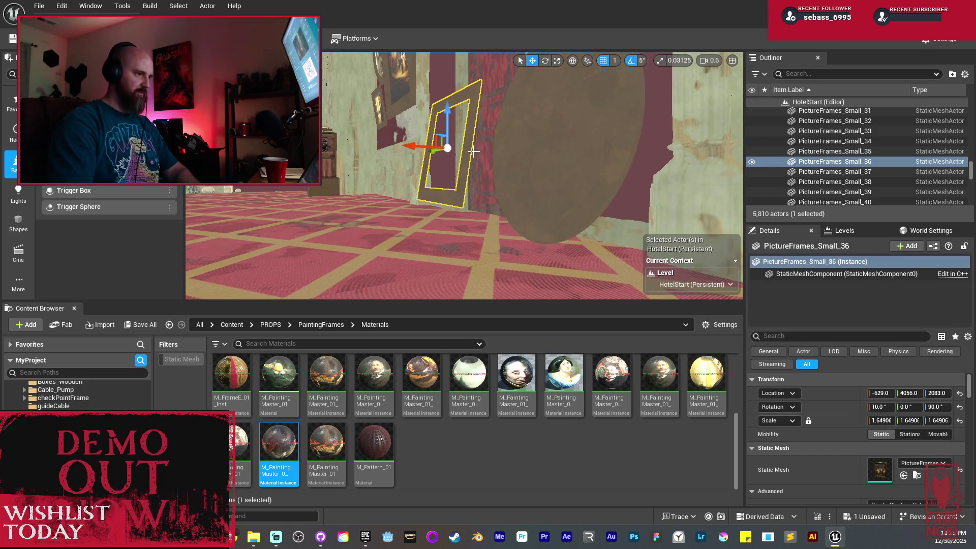
# Step: Delete the square picture frame and select the oval frame
pyautogui.press('Delete')
pyautogui.moveTo(473, 151)
pyautogui.mouseDown()
pyautogui.moveTo(535, 159)
pyautogui.moveTo(496, 185)
pyautogui.moveTo(503, 175)
pyautogui.moveTo(491, 162)
pyautogui.mouseUp()
pyautogui.click(565, 176)
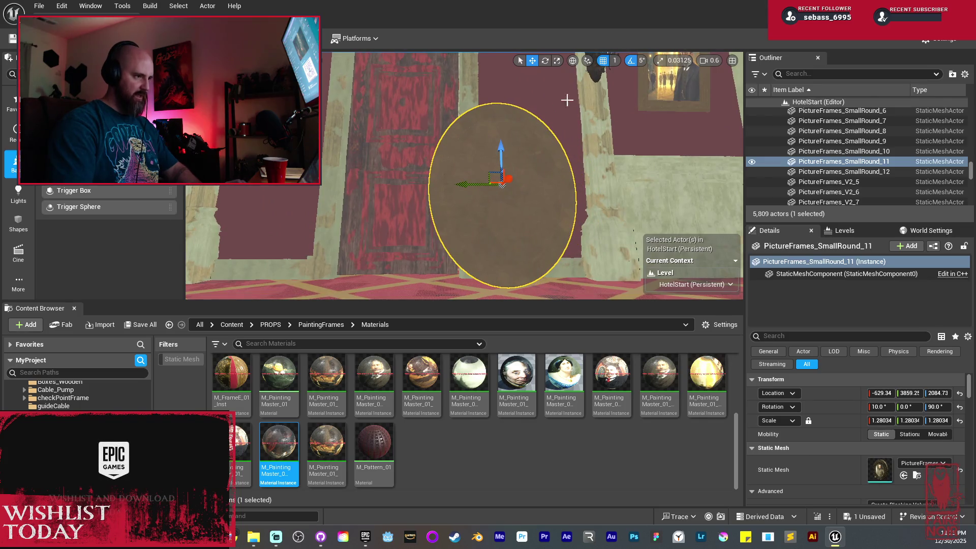
# Step: Tilt the oval frame 25 degrees in local space, nudge it along X, then select SM_FrameE_13
pyautogui.click(572, 61)
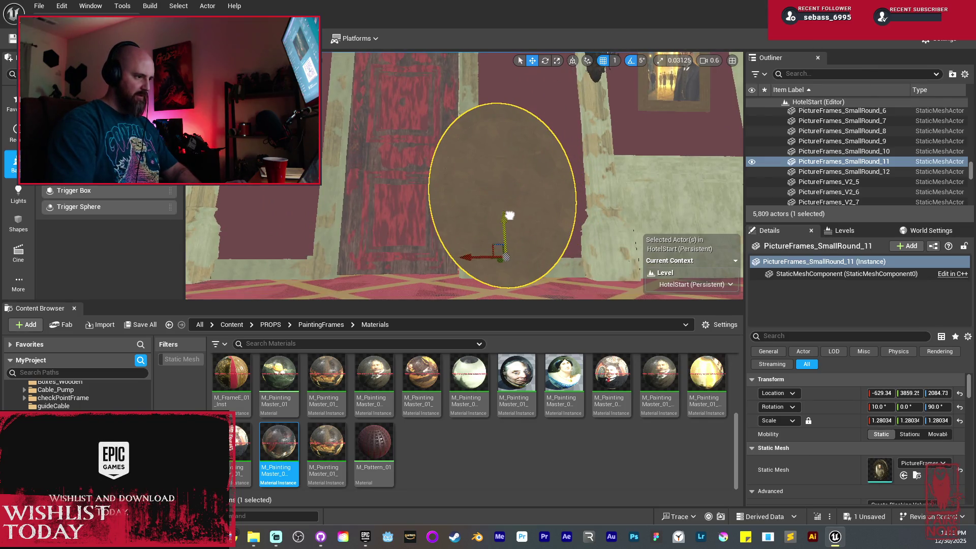
pyautogui.press('e')
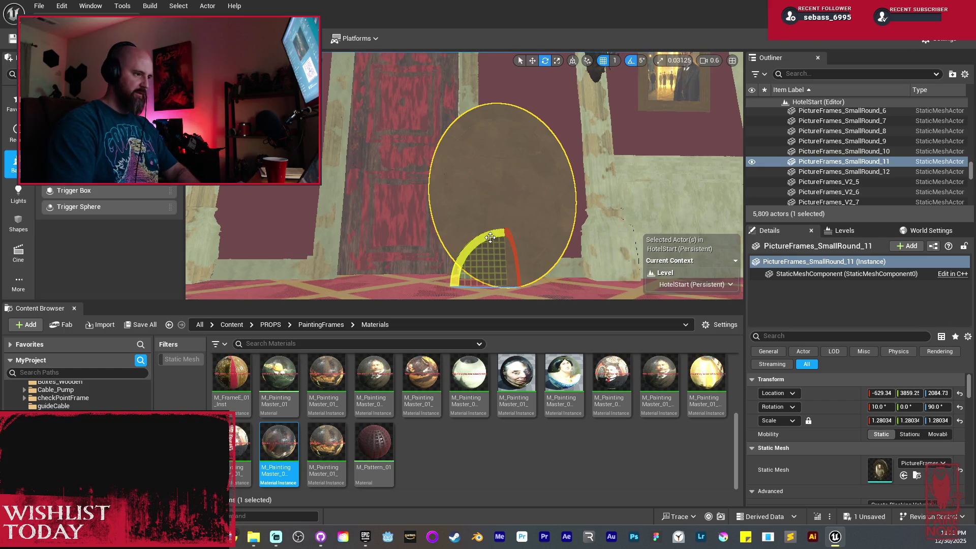
pyautogui.moveTo(490, 238)
pyautogui.mouseDown()
pyautogui.moveTo(451, 260)
pyautogui.moveTo(559, 252)
pyautogui.moveTo(575, 181)
pyautogui.mouseUp()
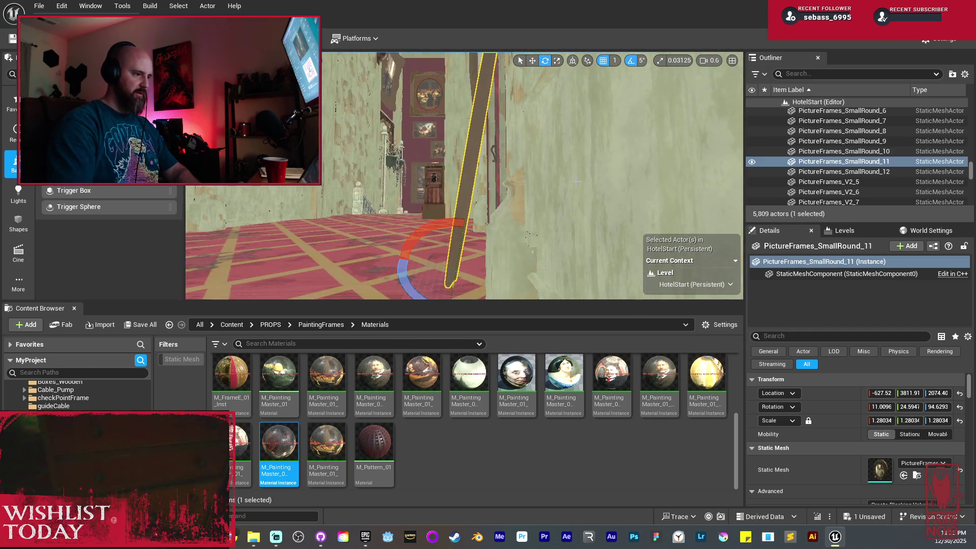
pyautogui.click(571, 62)
pyautogui.press('w')
pyautogui.moveTo(432, 269)
pyautogui.mouseDown()
pyautogui.moveTo(447, 268)
pyautogui.moveTo(445, 244)
pyautogui.moveTo(480, 230)
pyautogui.mouseUp()
pyautogui.press('f')
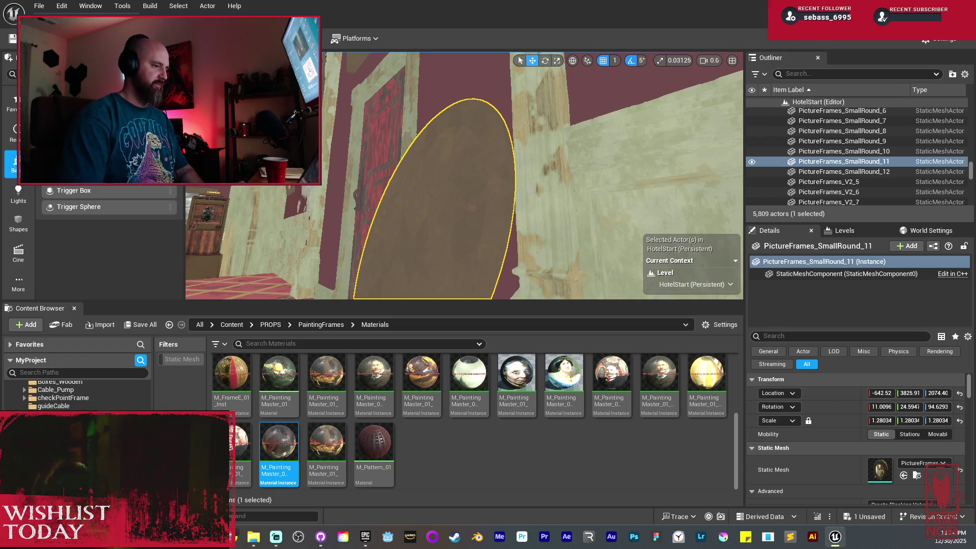
pyautogui.moveTo(529, 187)
pyautogui.mouseDown()
pyautogui.moveTo(513, 216)
pyautogui.moveTo(488, 188)
pyautogui.moveTo(539, 204)
pyautogui.moveTo(487, 150)
pyautogui.moveTo(558, 110)
pyautogui.moveTo(534, 99)
pyautogui.mouseUp()
pyautogui.click(545, 203)
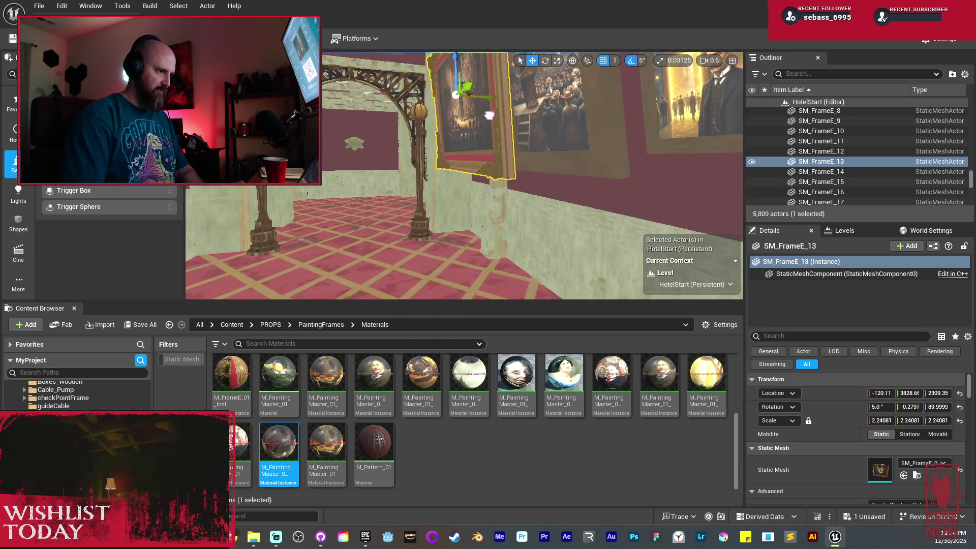
# Step: Turn SM_FrameE_13 a further 5 degrees and lower it on the wall
pyautogui.press('e')
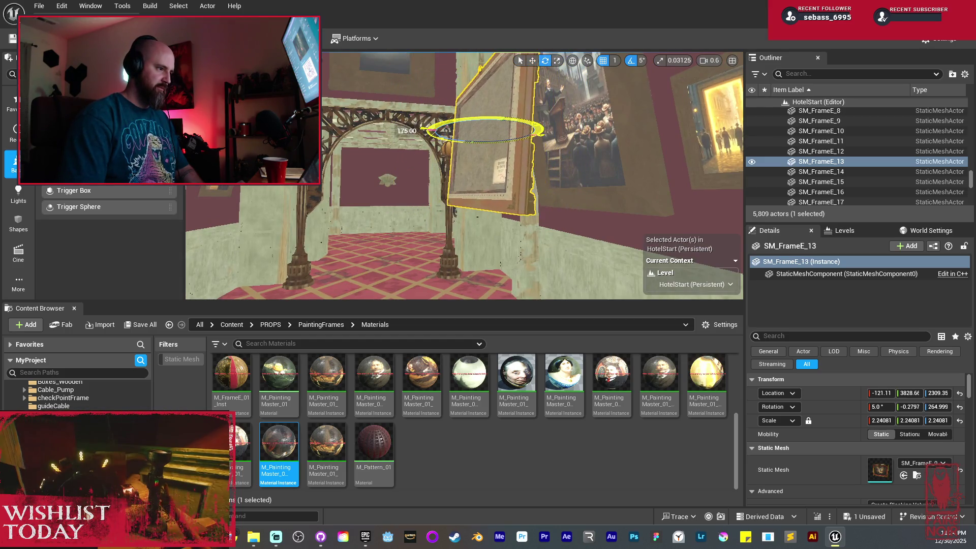
pyautogui.moveTo(430, 130); pyautogui.dragTo(431, 131)
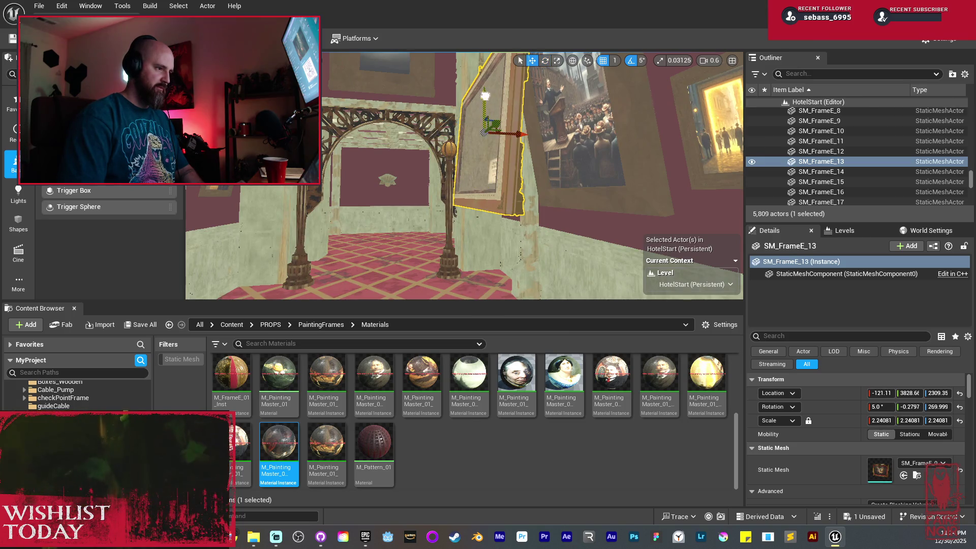
pyautogui.moveTo(493, 122)
pyautogui.mouseDown()
pyautogui.moveTo(488, 138)
pyautogui.moveTo(463, 140)
pyautogui.mouseUp()
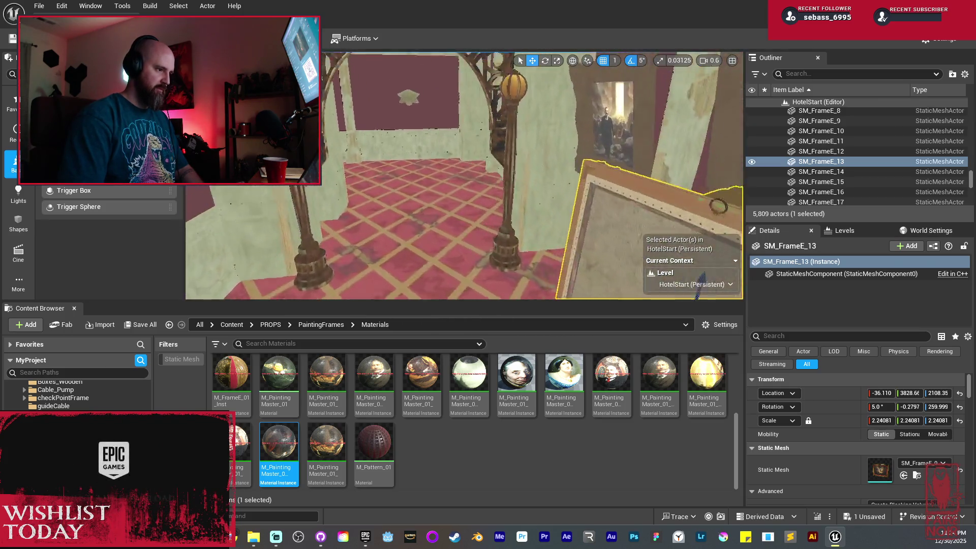
# Step: Reposition PictureFrames_Small_38 into the room along X and Y, spinning it and lowering it toward the floor
pyautogui.click(465, 166)
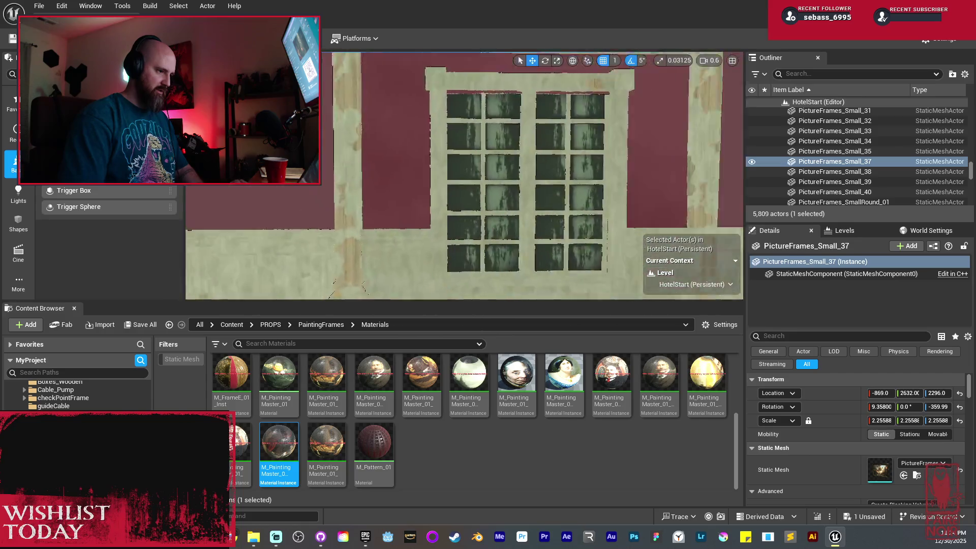
pyautogui.doubleClick(834, 172)
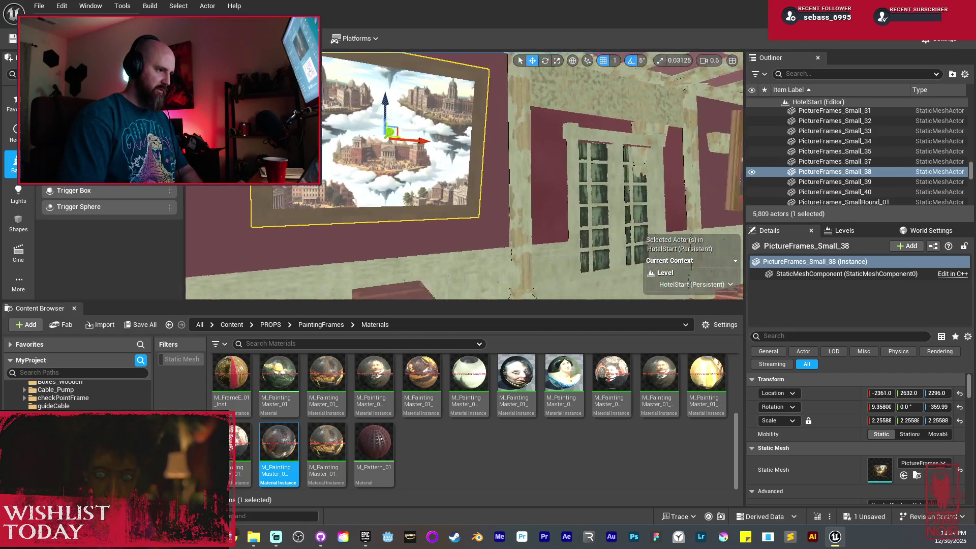
pyautogui.moveTo(336, 141)
pyautogui.mouseDown()
pyautogui.moveTo(367, 137)
pyautogui.moveTo(356, 152)
pyautogui.moveTo(366, 158)
pyautogui.moveTo(356, 131)
pyautogui.mouseUp()
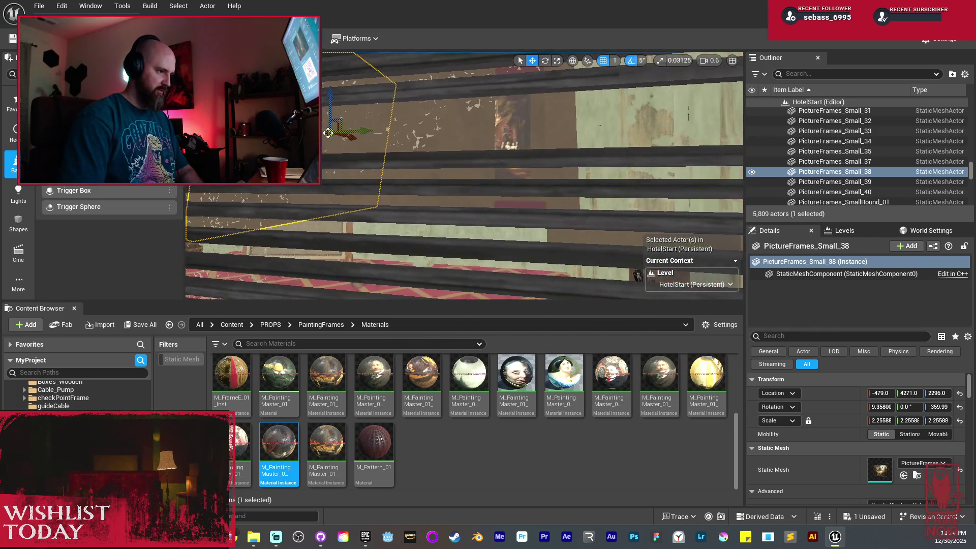
pyautogui.moveTo(458, 178); pyautogui.dragTo(437, 193)
pyautogui.moveTo(351, 151)
pyautogui.mouseDown()
pyautogui.moveTo(488, 190)
pyautogui.moveTo(445, 115)
pyautogui.mouseUp()
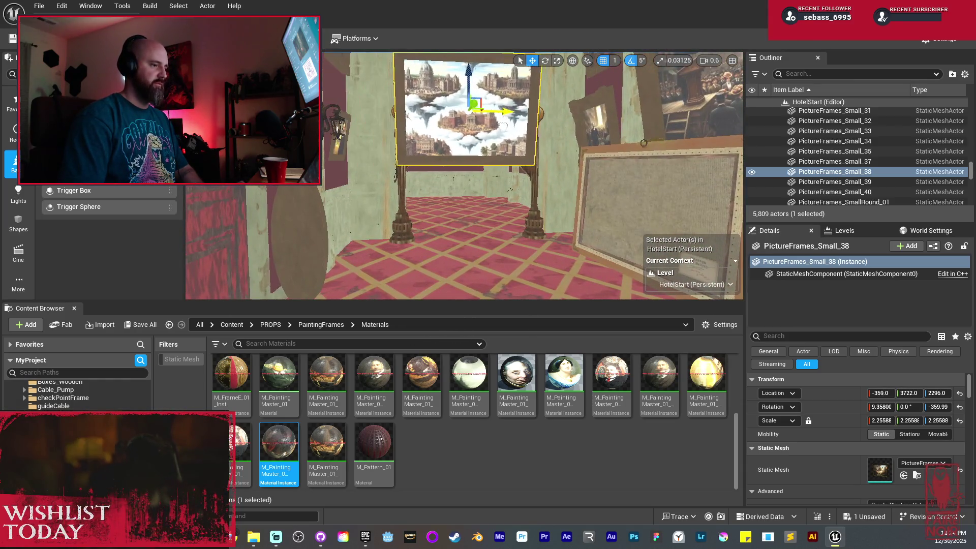
pyautogui.moveTo(503, 125); pyautogui.dragTo(581, 141)
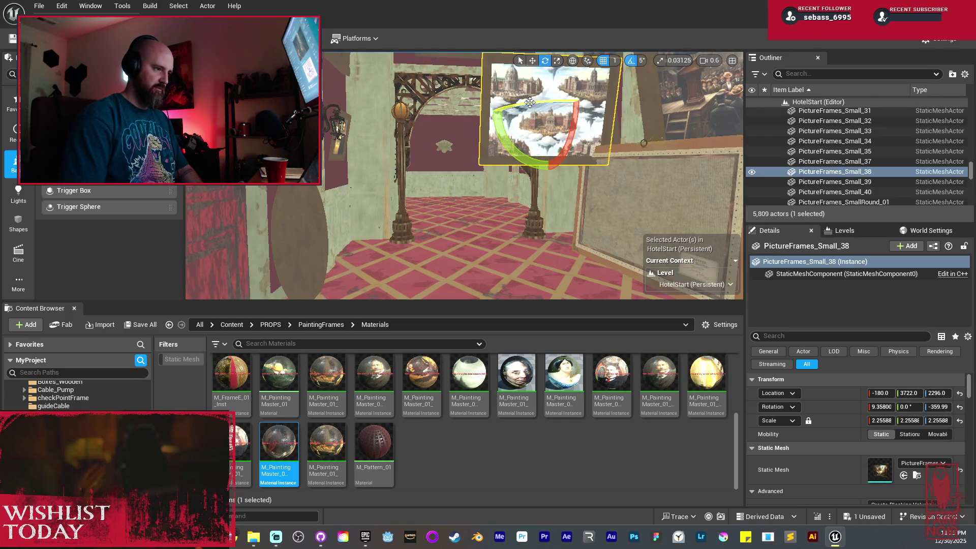
pyautogui.moveTo(529, 103); pyautogui.dragTo(514, 122)
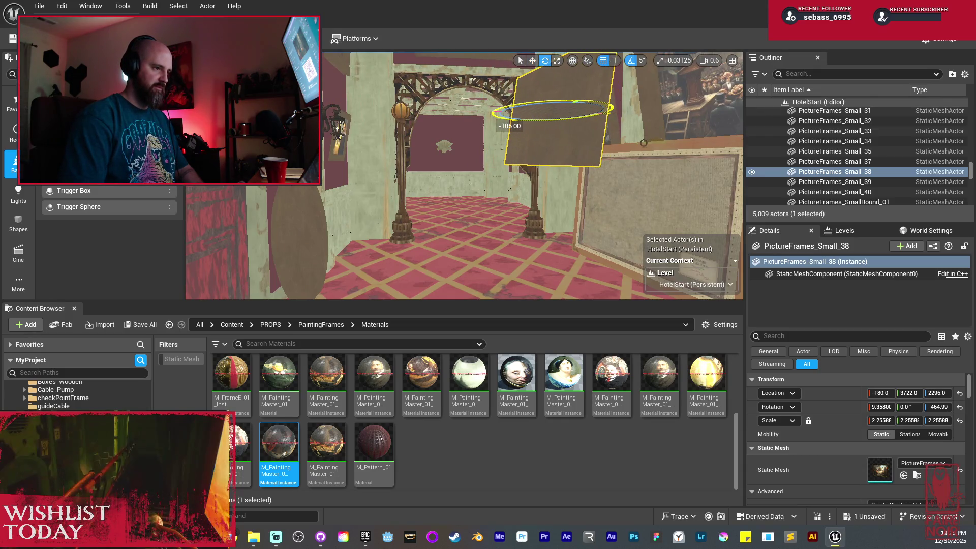
pyautogui.press('w')
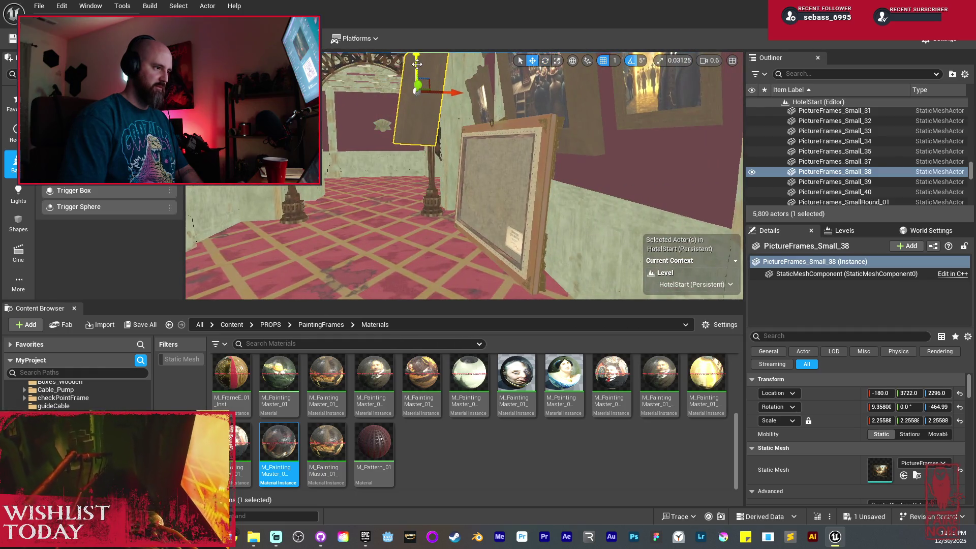
pyautogui.moveTo(439, 92); pyautogui.dragTo(428, 162)
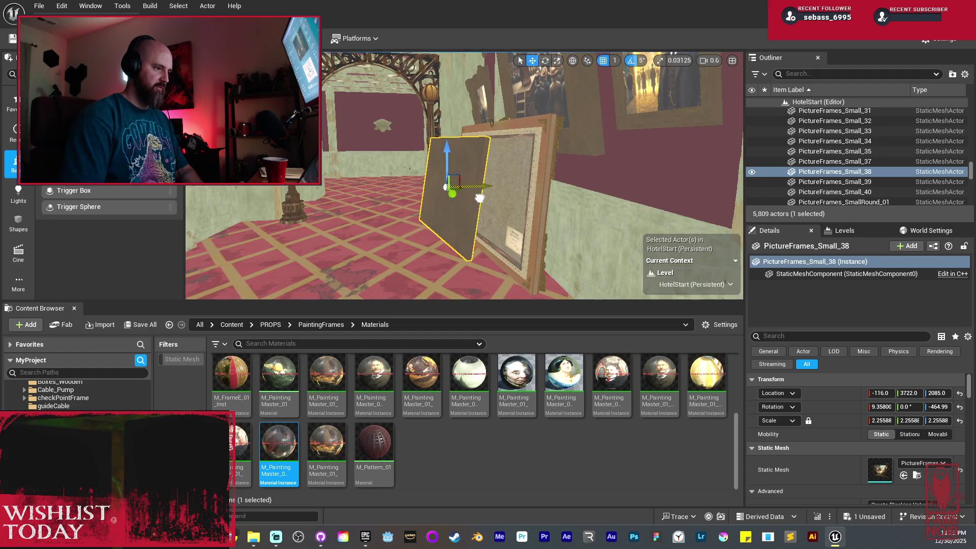
pyautogui.moveTo(488, 202)
pyautogui.mouseDown()
pyautogui.moveTo(531, 196)
pyautogui.moveTo(523, 194)
pyautogui.moveTo(545, 143)
pyautogui.mouseUp()
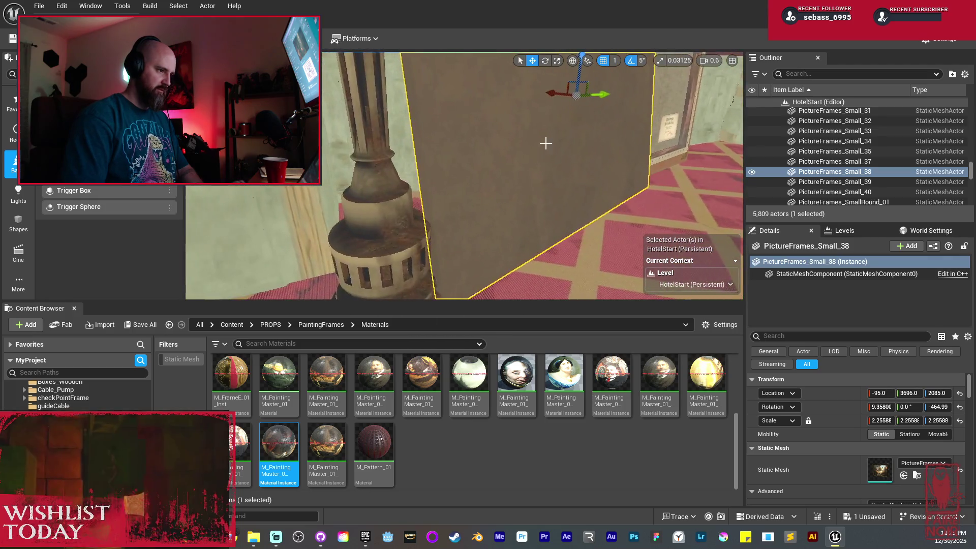
pyautogui.moveTo(559, 93); pyautogui.dragTo(462, 116)
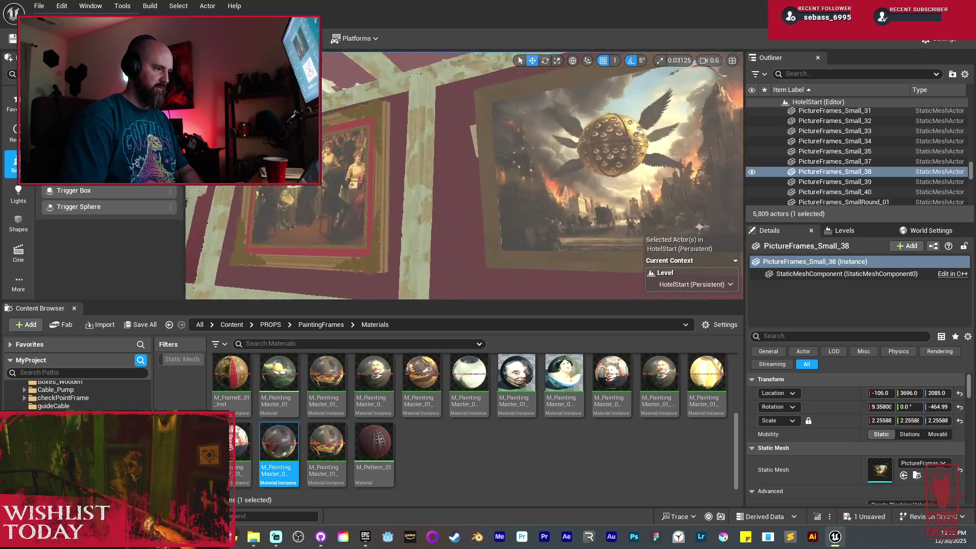
# Step: Slide SM_FrameE_14 down the wall, turn it 95 degrees sideways and tilt it back 10 degrees locally
pyautogui.moveTo(540, 101); pyautogui.dragTo(508, 107)
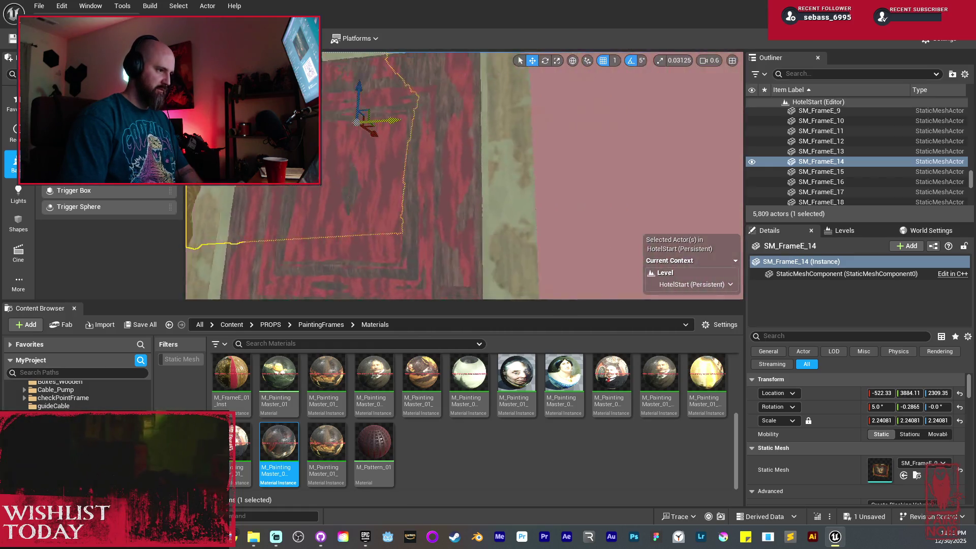
pyautogui.moveTo(394, 120); pyautogui.dragTo(450, 115)
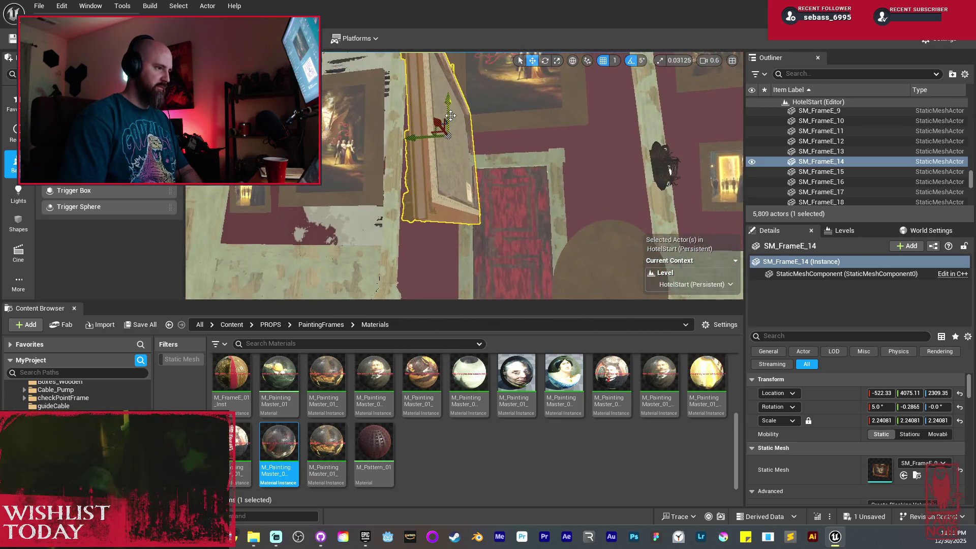
pyautogui.moveTo(447, 171); pyautogui.dragTo(446, 190)
pyautogui.press('e')
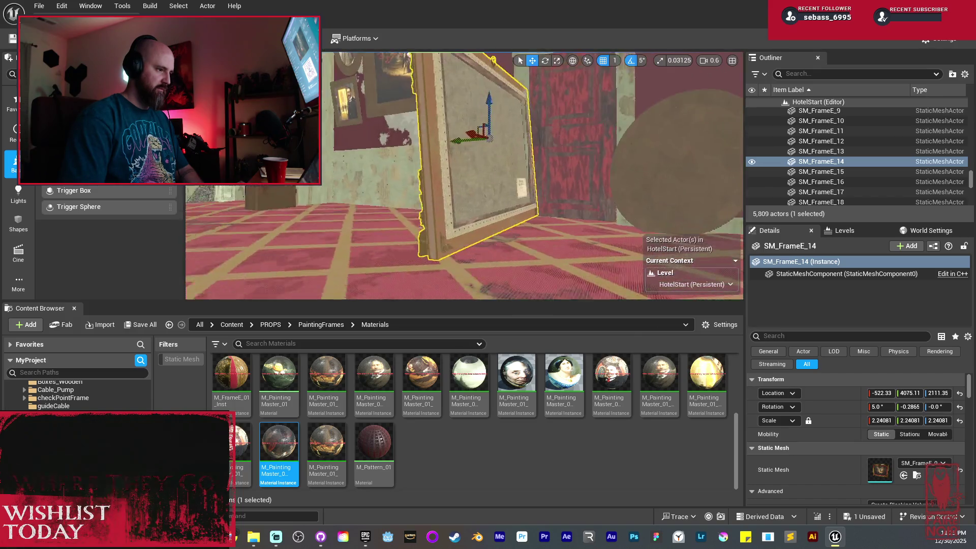
pyautogui.moveTo(490, 128); pyautogui.dragTo(406, 137)
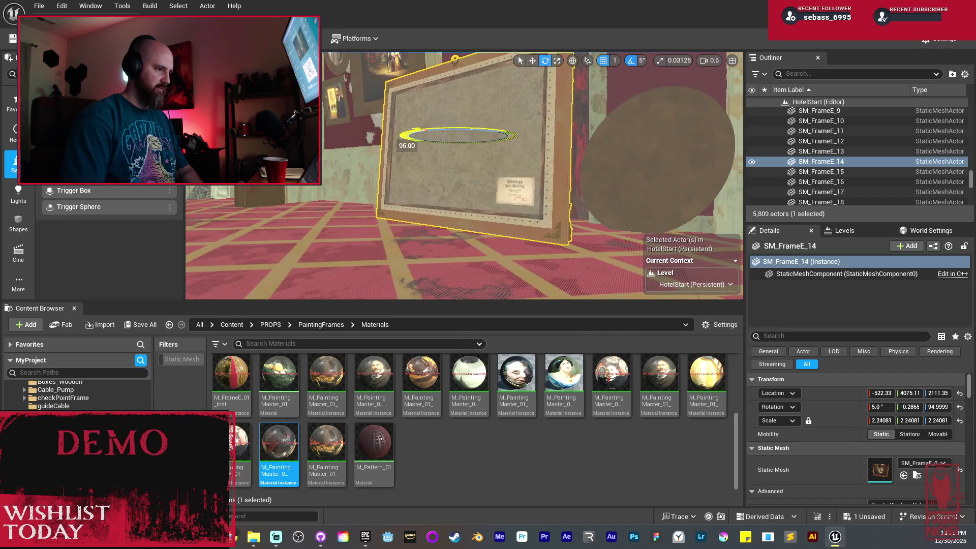
pyautogui.press('w')
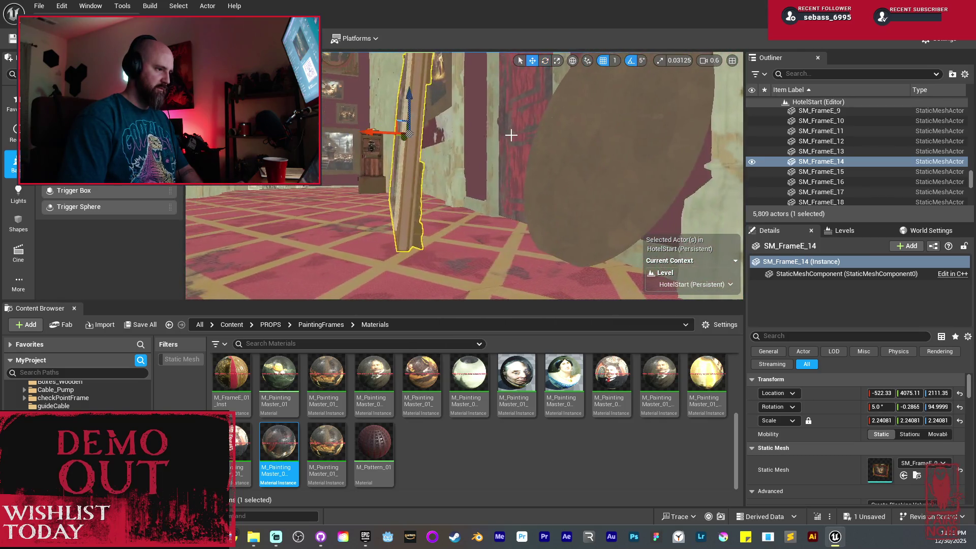
pyautogui.click(572, 61)
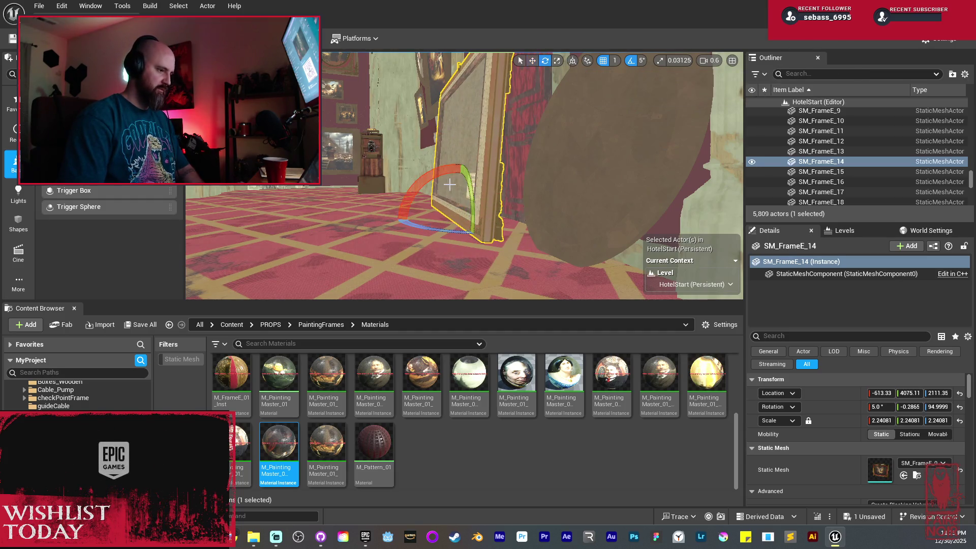
pyautogui.moveTo(421, 198); pyautogui.dragTo(437, 178)
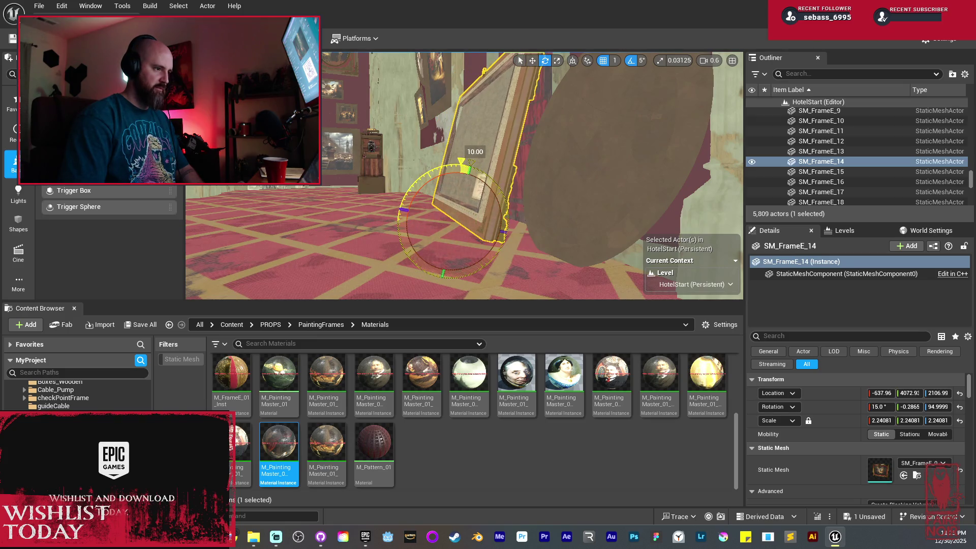
# Step: Slide SM_FrameE_14 into place, then move PictureFrames_Small_37 onto another wall
pyautogui.moveTo(546, 168); pyautogui.dragTo(545, 168)
pyautogui.press('w')
pyautogui.moveTo(457, 247)
pyautogui.mouseDown()
pyautogui.moveTo(475, 236)
pyautogui.moveTo(483, 244)
pyautogui.moveTo(438, 297)
pyautogui.mouseUp()
pyautogui.click(573, 60)
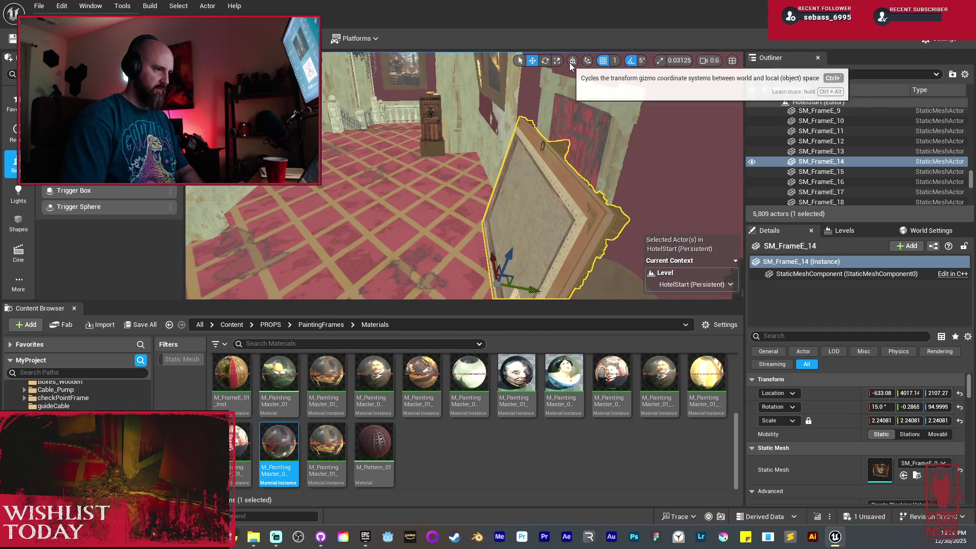
pyautogui.moveTo(465, 201); pyautogui.dragTo(464, 195)
pyautogui.click(464, 195)
pyautogui.moveTo(430, 129)
pyautogui.mouseDown()
pyautogui.moveTo(564, 144)
pyautogui.moveTo(509, 122)
pyautogui.moveTo(488, 122)
pyautogui.moveTo(508, 124)
pyautogui.moveTo(484, 140)
pyautogui.moveTo(586, 150)
pyautogui.moveTo(408, 118)
pyautogui.moveTo(449, 134)
pyautogui.moveTo(452, 109)
pyautogui.moveTo(442, 99)
pyautogui.mouseUp()
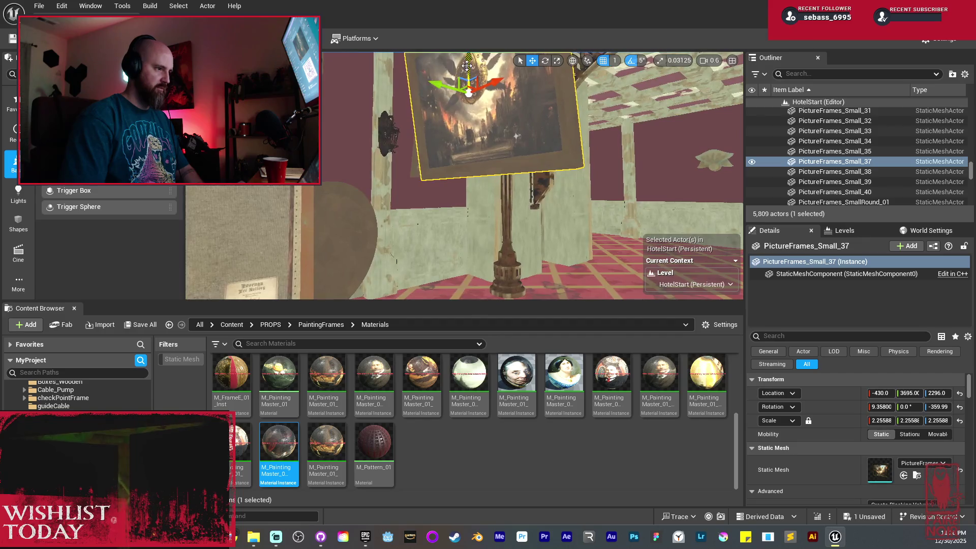
# Step: Lower PictureFrames_Small_37 toward the floor, scale it down and shift it along Y beside the large frame
pyautogui.moveTo(466, 66); pyautogui.dragTo(467, 127)
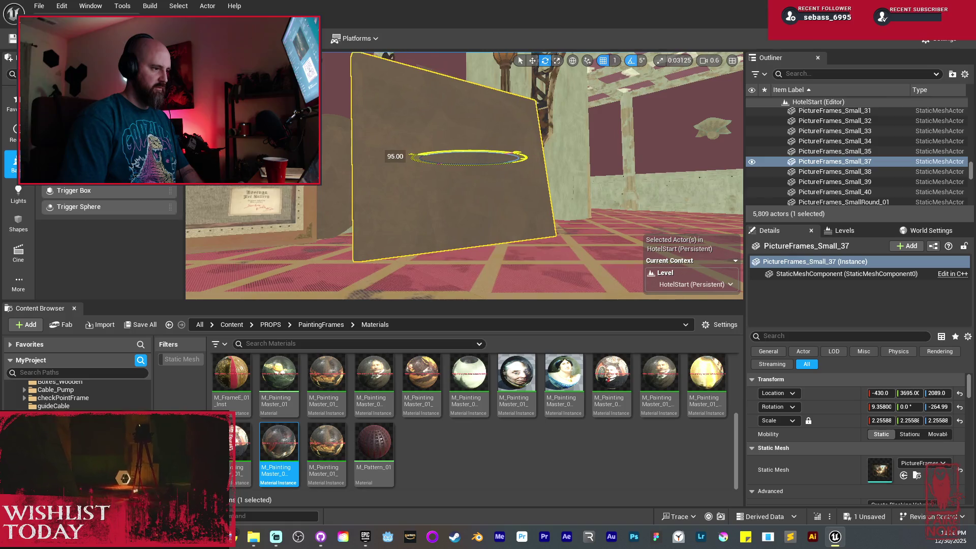
pyautogui.moveTo(522, 153)
pyautogui.mouseDown()
pyautogui.moveTo(489, 177)
pyautogui.moveTo(418, 171)
pyautogui.moveTo(470, 174)
pyautogui.moveTo(459, 161)
pyautogui.mouseUp()
pyautogui.press('w')
pyautogui.press('e')
pyautogui.press('r')
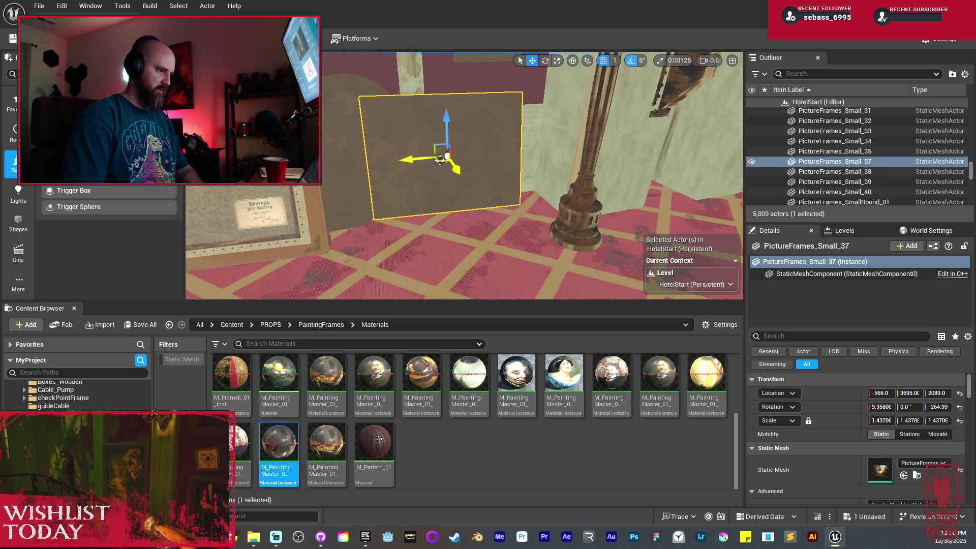
pyautogui.moveTo(459, 102); pyautogui.dragTo(460, 122)
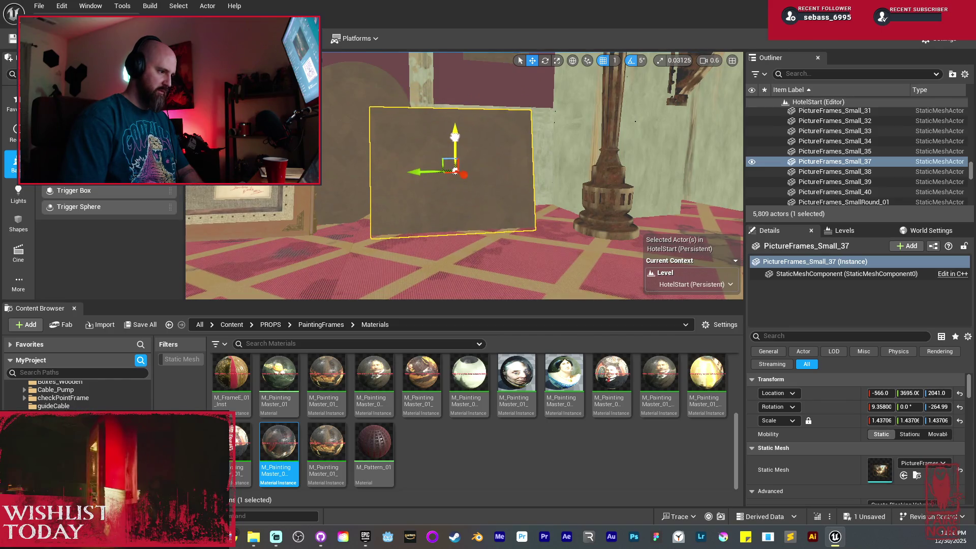
pyautogui.moveTo(425, 166)
pyautogui.mouseDown()
pyautogui.moveTo(533, 184)
pyautogui.moveTo(513, 203)
pyautogui.moveTo(549, 216)
pyautogui.mouseUp()
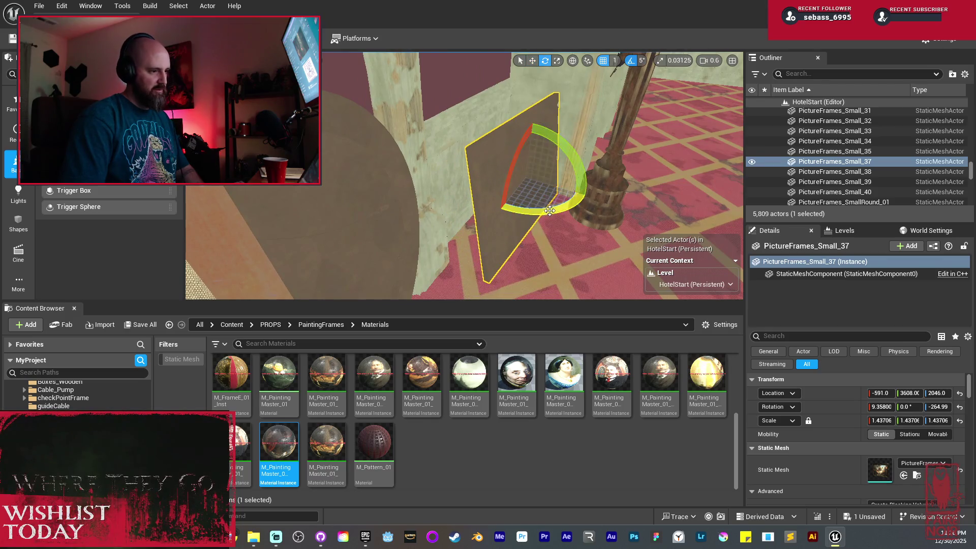
pyautogui.moveTo(566, 196)
pyautogui.mouseDown()
pyautogui.moveTo(578, 192)
pyautogui.moveTo(557, 185)
pyautogui.moveTo(582, 189)
pyautogui.mouseUp()
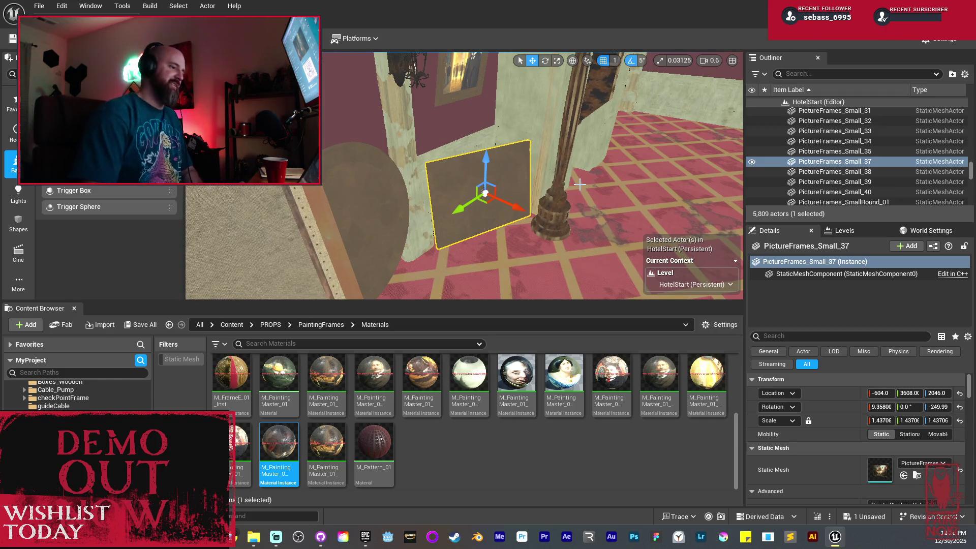
pyautogui.moveTo(579, 184)
pyautogui.mouseDown()
pyautogui.moveTo(539, 216)
pyautogui.moveTo(482, 206)
pyautogui.moveTo(486, 216)
pyautogui.moveTo(502, 204)
pyautogui.mouseUp()
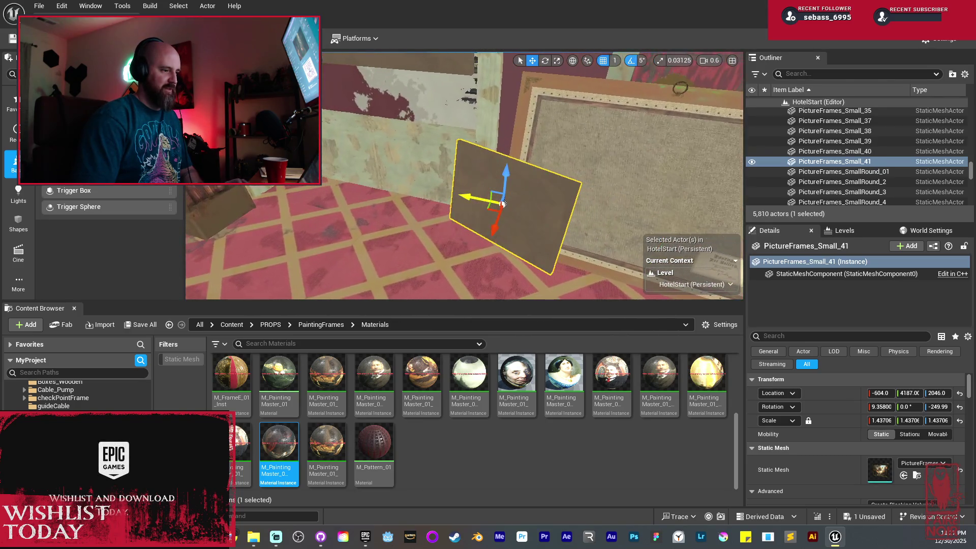
# Step: Tilt PictureFrames_Small_41 back about 15.85 degrees on its local X axis with rotation snapping on
pyautogui.press('e')
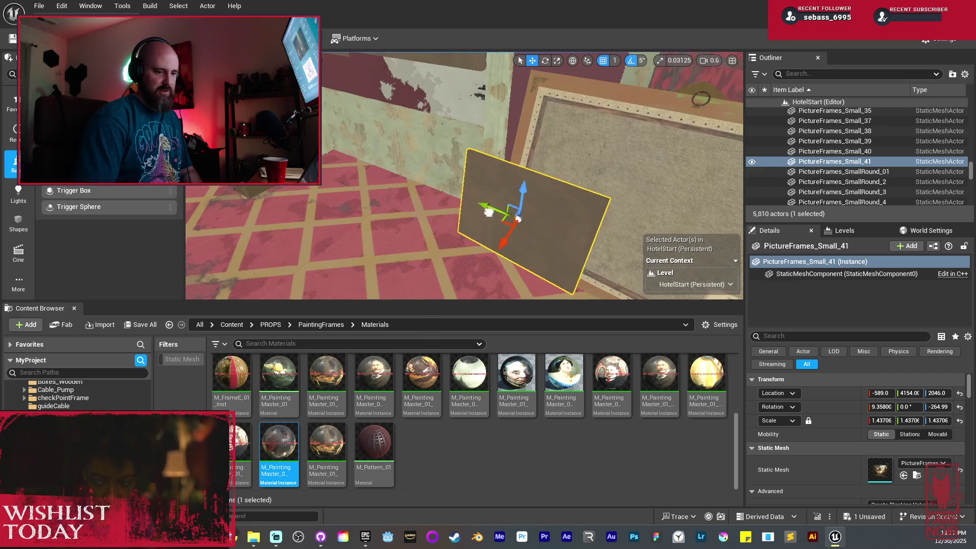
pyautogui.moveTo(488, 211)
pyautogui.mouseDown()
pyautogui.moveTo(407, 203)
pyautogui.moveTo(417, 183)
pyautogui.moveTo(549, 77)
pyautogui.mouseUp()
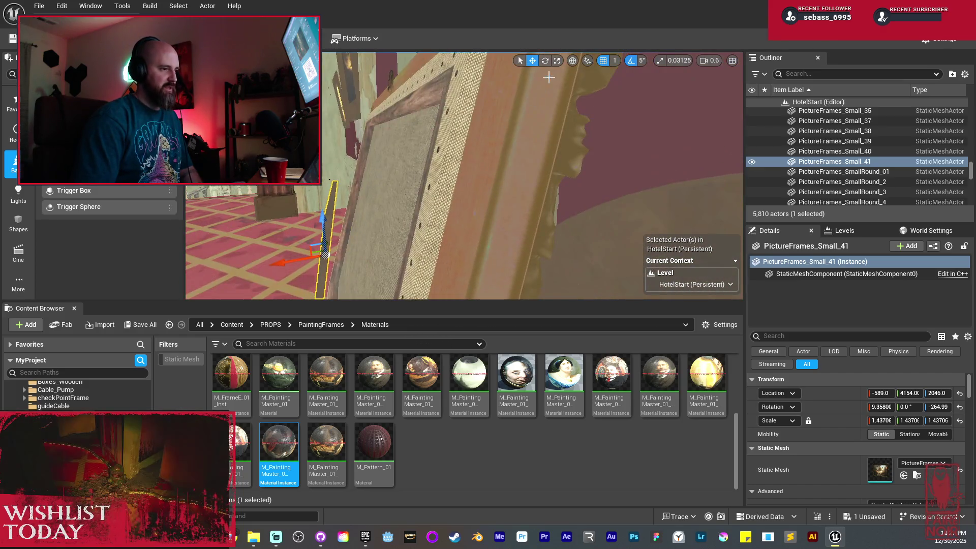
pyautogui.click(572, 60)
pyautogui.moveTo(558, 127)
pyautogui.mouseDown()
pyautogui.moveTo(488, 147)
pyautogui.moveTo(424, 114)
pyautogui.moveTo(422, 134)
pyautogui.moveTo(584, 76)
pyautogui.moveTo(516, 134)
pyautogui.moveTo(659, 63)
pyautogui.mouseUp()
pyautogui.press('e')
pyautogui.click(630, 61)
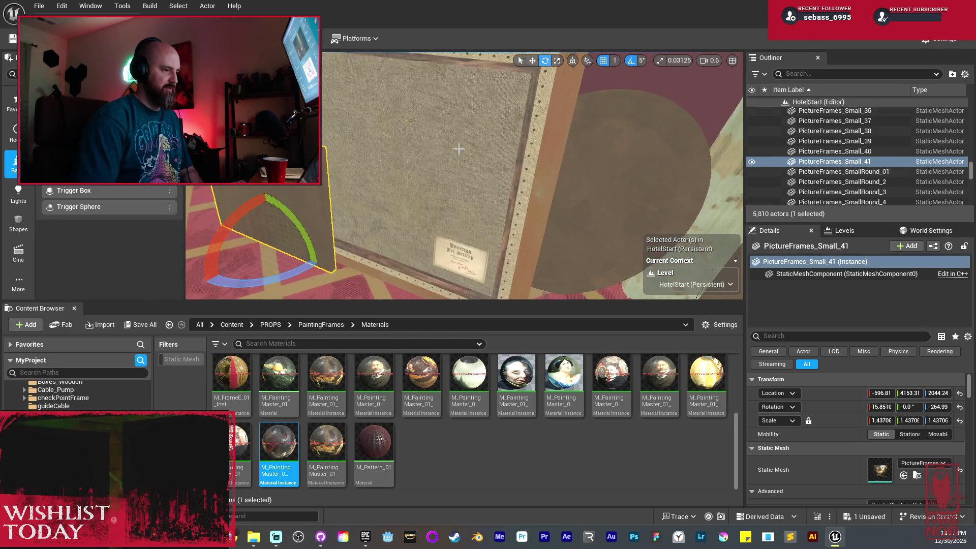
pyautogui.click(457, 146)
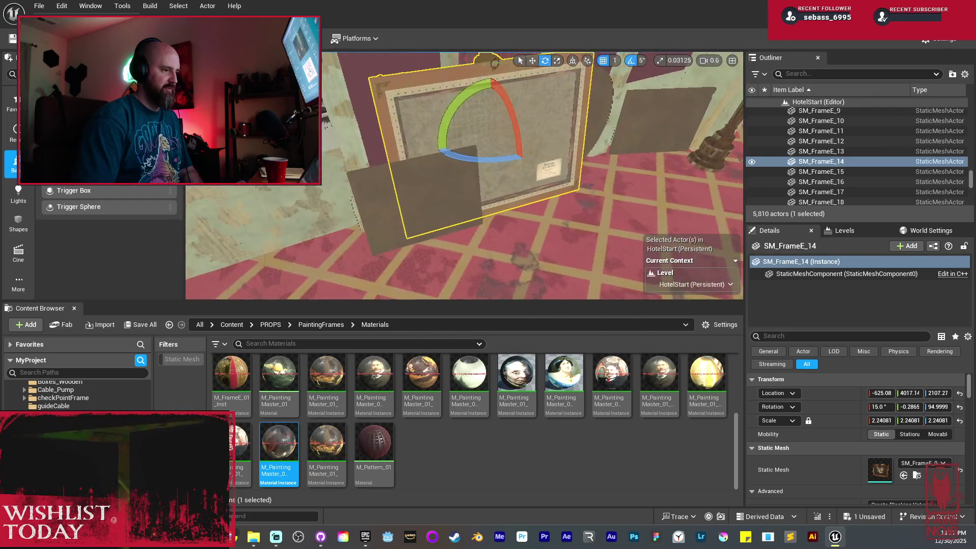
# Step: Alt-drag a copy of SM_FrameE_14 to the right wall, spin it 145 degrees, shrink it and tilt it 75 degrees
pyautogui.press('w')
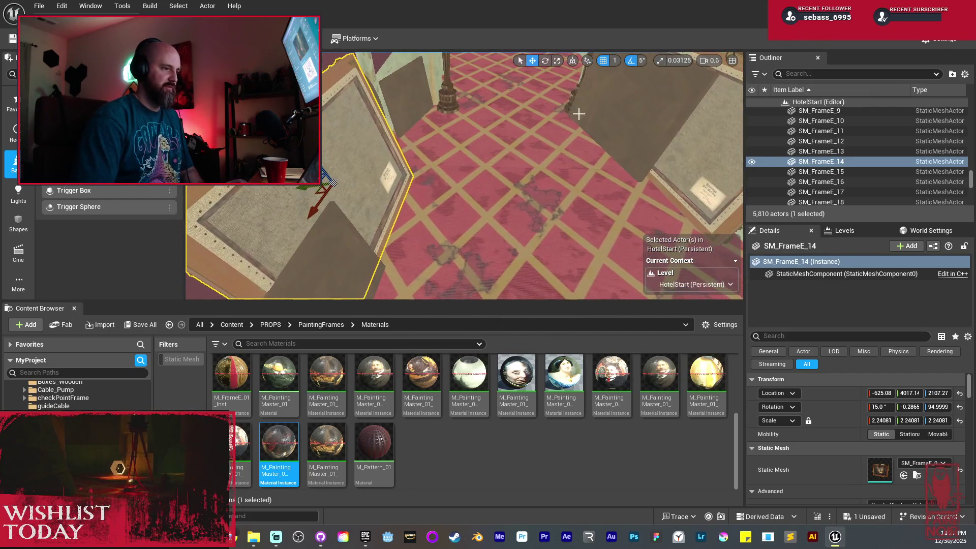
pyautogui.moveTo(331, 187)
pyautogui.mouseDown()
pyautogui.moveTo(485, 188)
pyautogui.moveTo(634, 208)
pyautogui.mouseUp()
pyautogui.press('e')
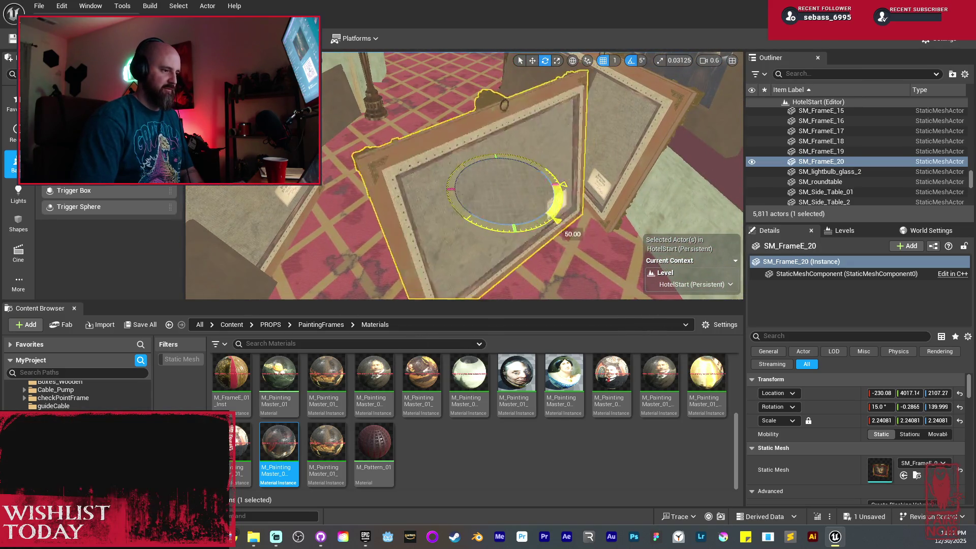
pyautogui.moveTo(559, 188)
pyautogui.mouseDown()
pyautogui.moveTo(447, 224)
pyautogui.moveTo(447, 204)
pyautogui.mouseUp()
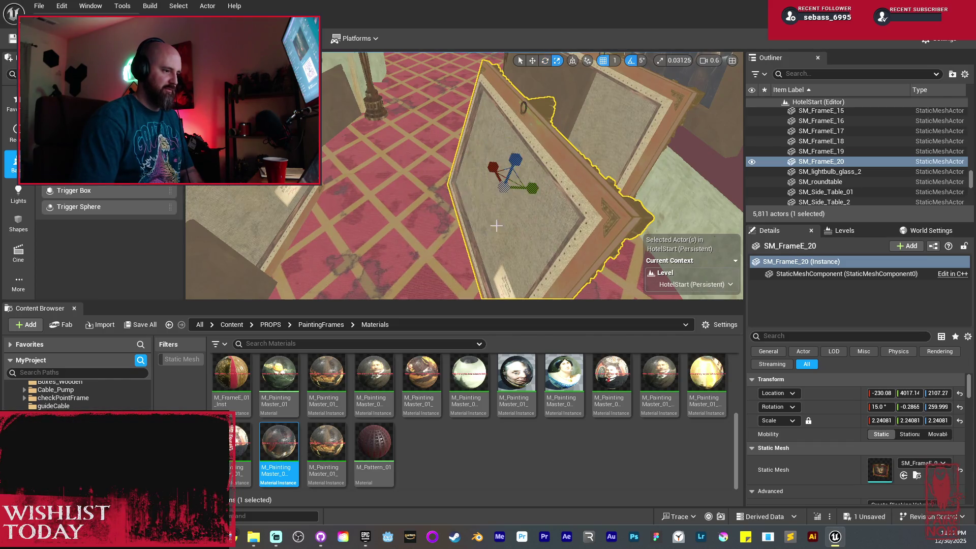
pyautogui.moveTo(501, 188); pyautogui.dragTo(502, 186)
pyautogui.press('w')
pyautogui.moveTo(578, 185); pyautogui.dragTo(575, 179)
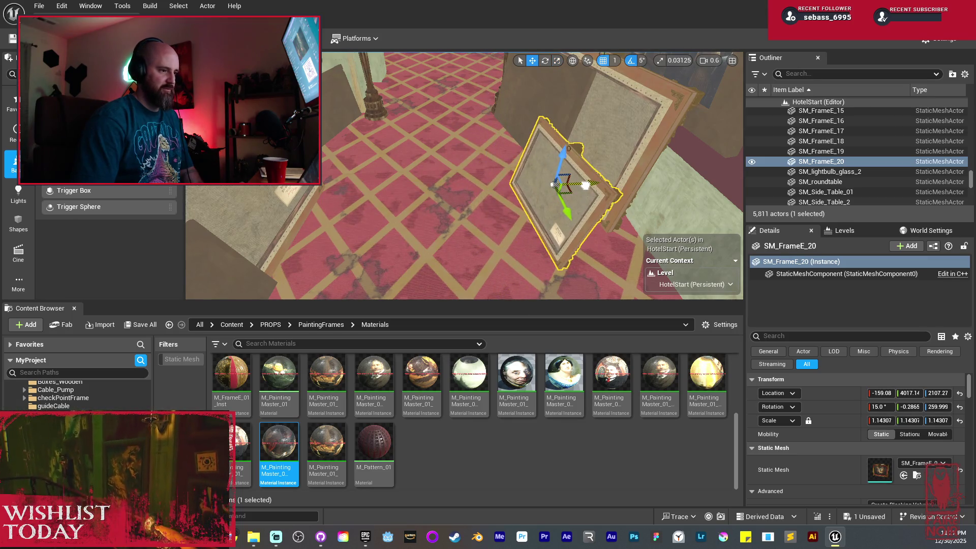
pyautogui.press('e')
pyautogui.moveTo(568, 144); pyautogui.dragTo(577, 193)
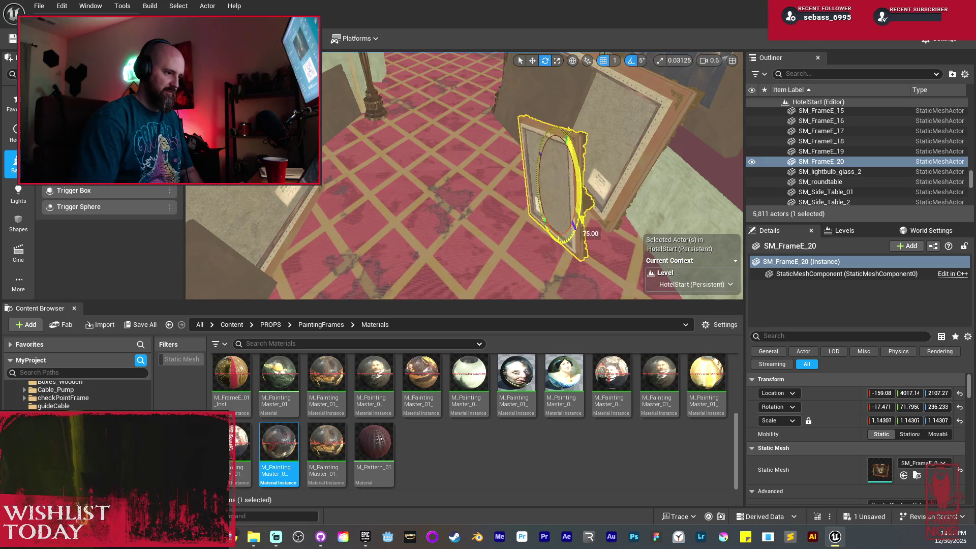
# Step: Slide the copy SM_FrameE_20 into the frame stack and lower it onto the floor at Z 2060.27
pyautogui.moveTo(552, 159)
pyautogui.mouseDown()
pyautogui.moveTo(528, 183)
pyautogui.moveTo(548, 148)
pyautogui.mouseUp()
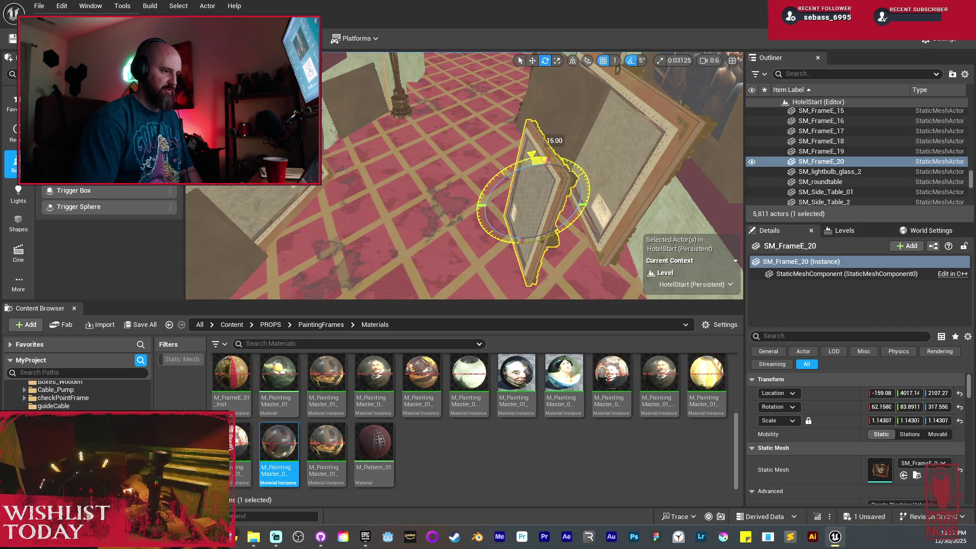
pyautogui.press('w')
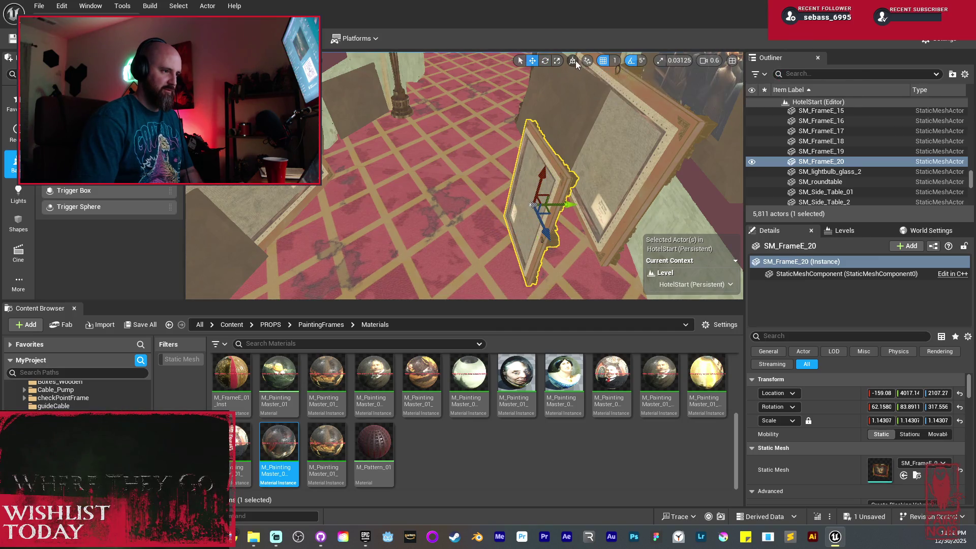
pyautogui.moveTo(599, 213); pyautogui.dragTo(655, 216)
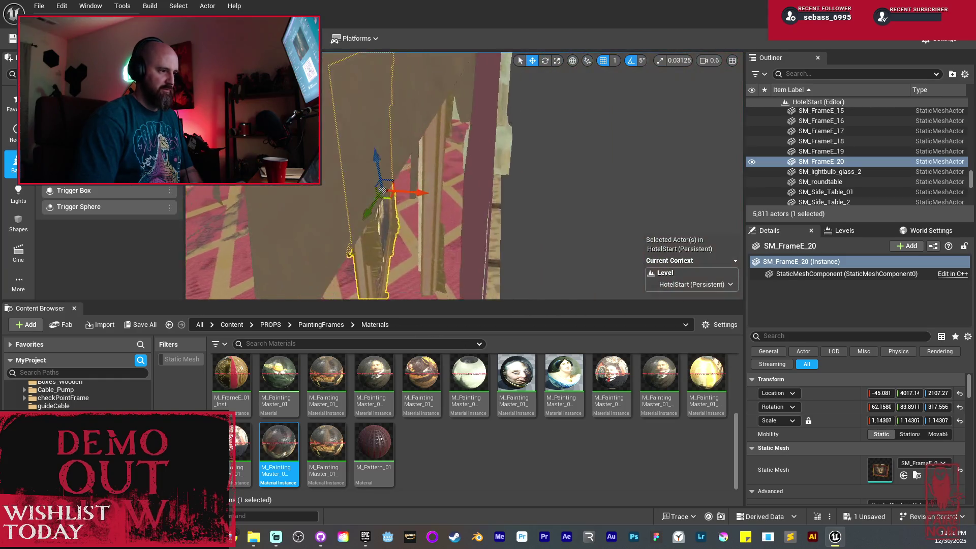
pyautogui.moveTo(498, 191); pyautogui.dragTo(469, 151)
pyautogui.press('e')
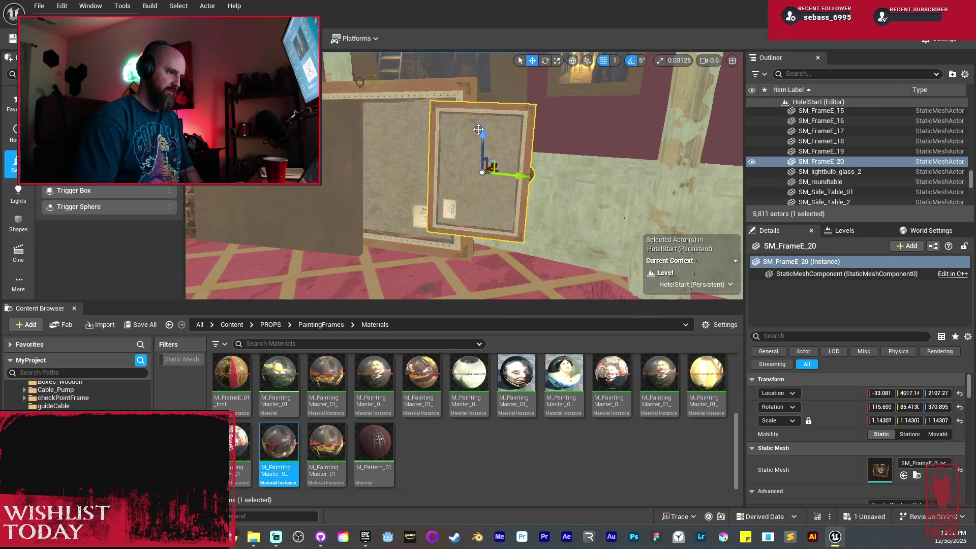
pyautogui.moveTo(484, 151)
pyautogui.mouseDown()
pyautogui.moveTo(482, 168)
pyautogui.moveTo(498, 173)
pyautogui.mouseUp()
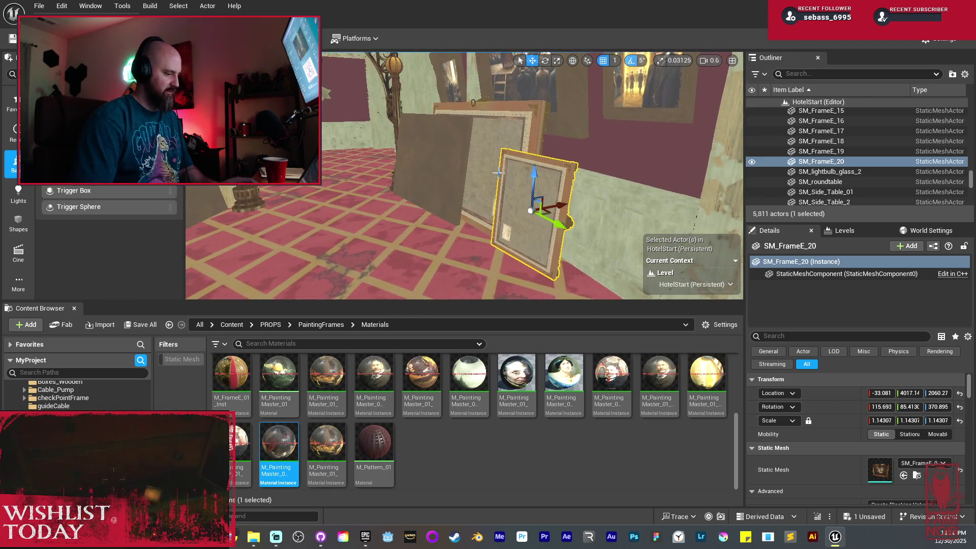
pyautogui.hotkey('alt', '4')
pyautogui.press('Escape')
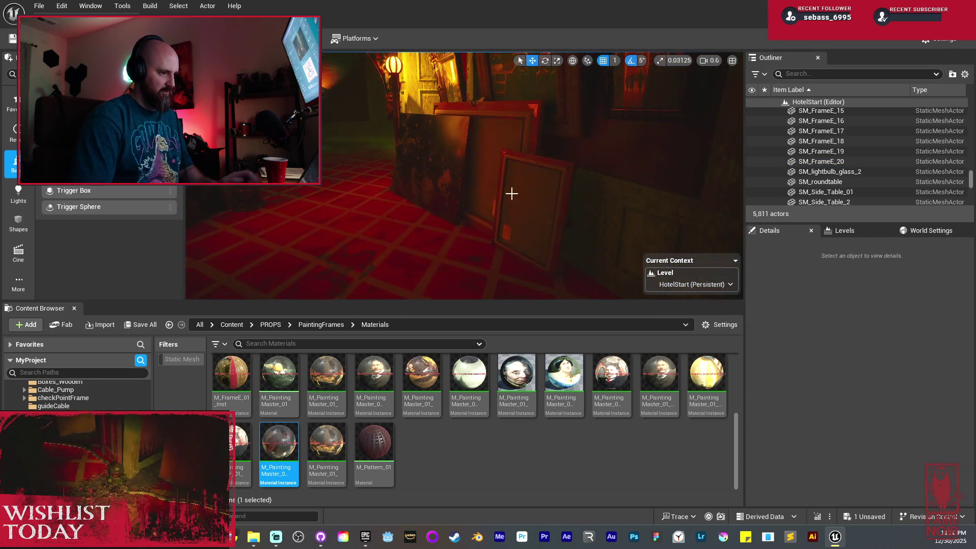
# Step: Fly down the lit corridor in full-screen immersive view toward the glowing arched window
pyautogui.press('s')
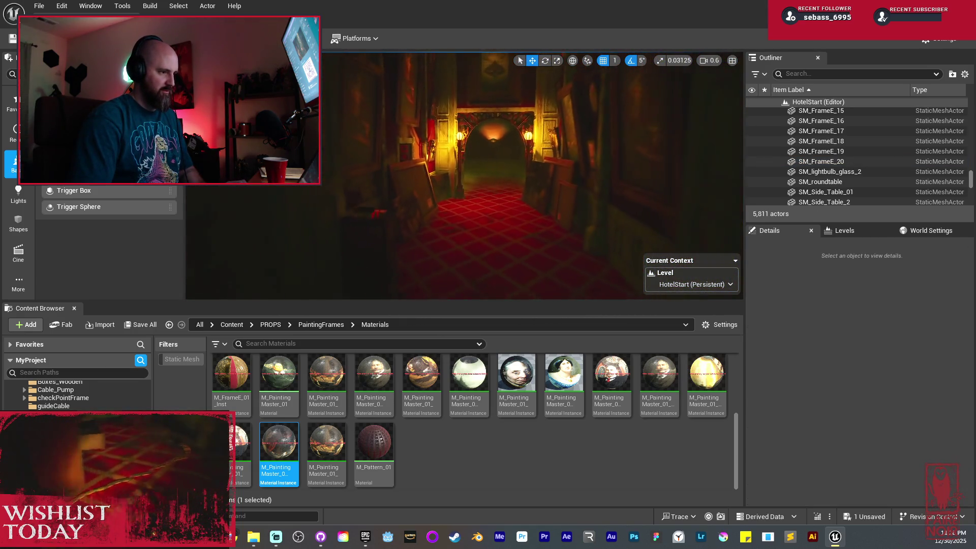
pyautogui.press('q')
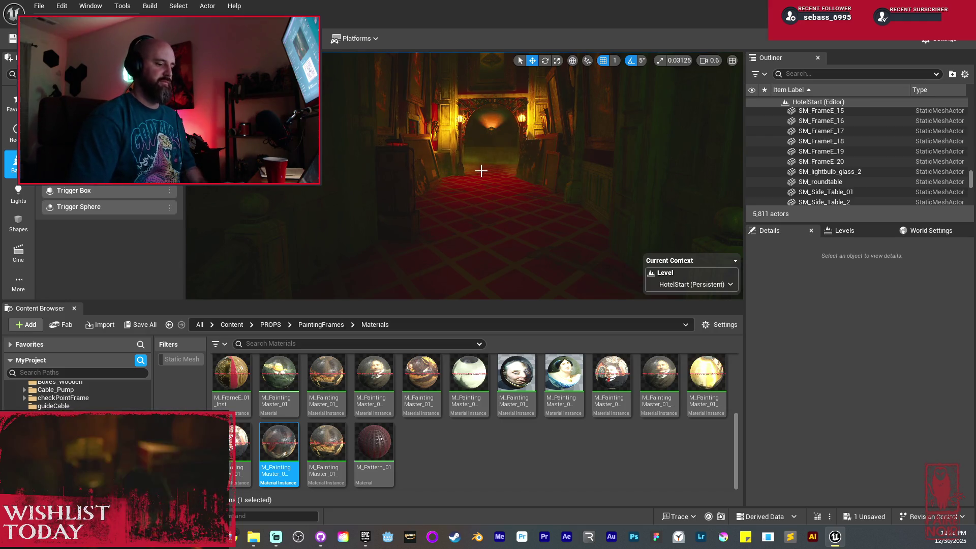
pyautogui.press('F11')
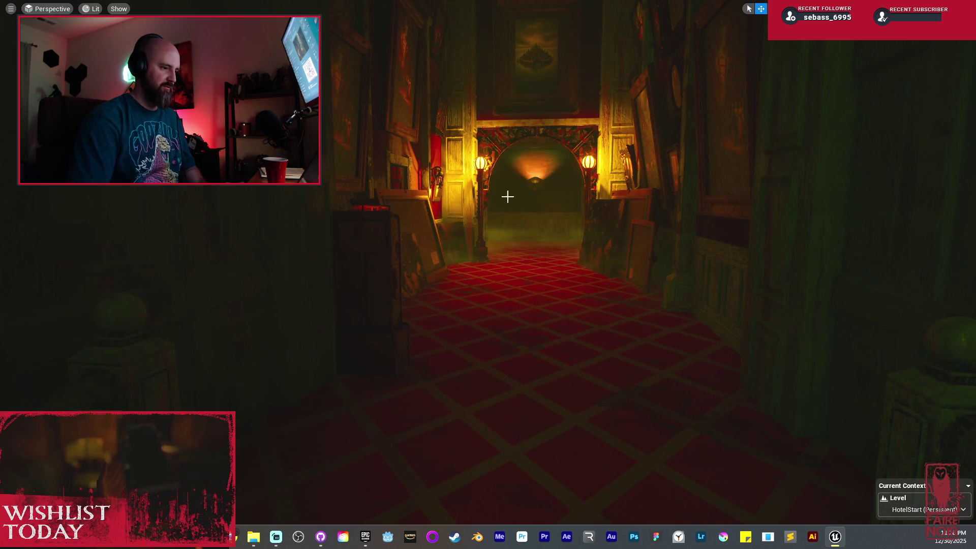
pyautogui.moveTo(507, 197)
pyautogui.mouseDown()
pyautogui.moveTo(524, 130)
pyautogui.moveTo(452, 126)
pyautogui.moveTo(515, 128)
pyautogui.moveTo(467, 130)
pyautogui.moveTo(489, 130)
pyautogui.mouseUp()
pyautogui.moveTo(524, 206); pyautogui.dragTo(524, 206)
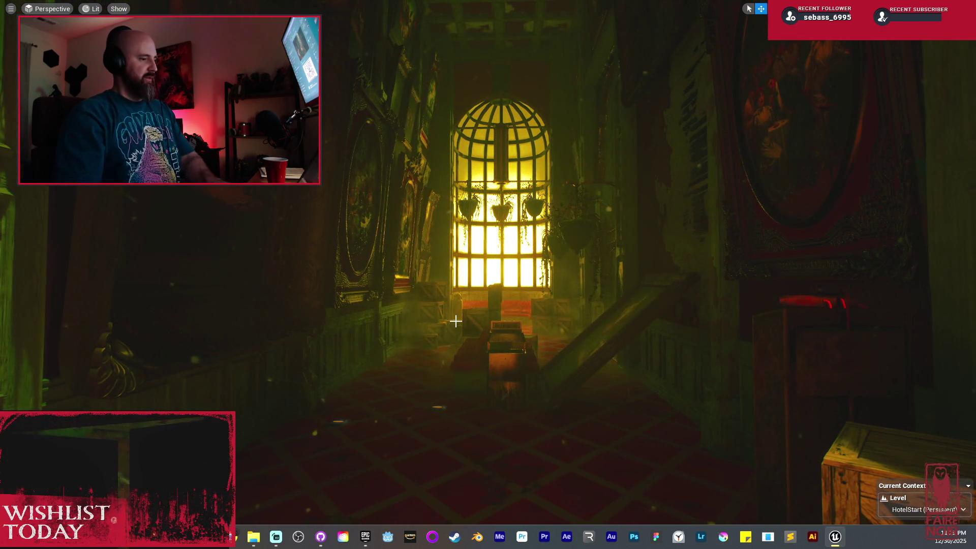
pyautogui.press('F11')
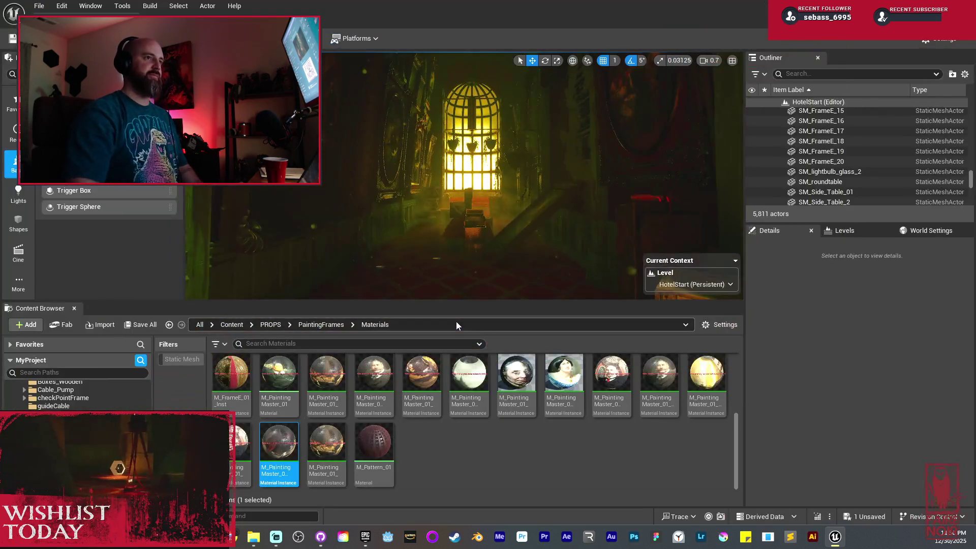
# Step: Save all changed HotelStart files via Save Selected, then fly past the corridor's painting wall
pyautogui.click(140, 324)
pyautogui.click(569, 383)
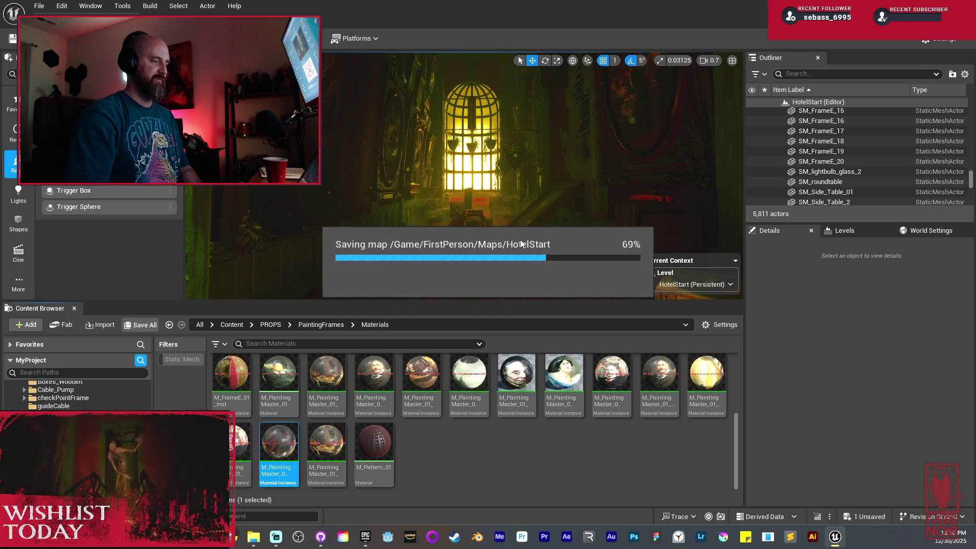
pyautogui.moveTo(522, 239)
pyautogui.mouseDown()
pyautogui.moveTo(569, 211)
pyautogui.moveTo(523, 219)
pyautogui.moveTo(490, 146)
pyautogui.mouseUp()
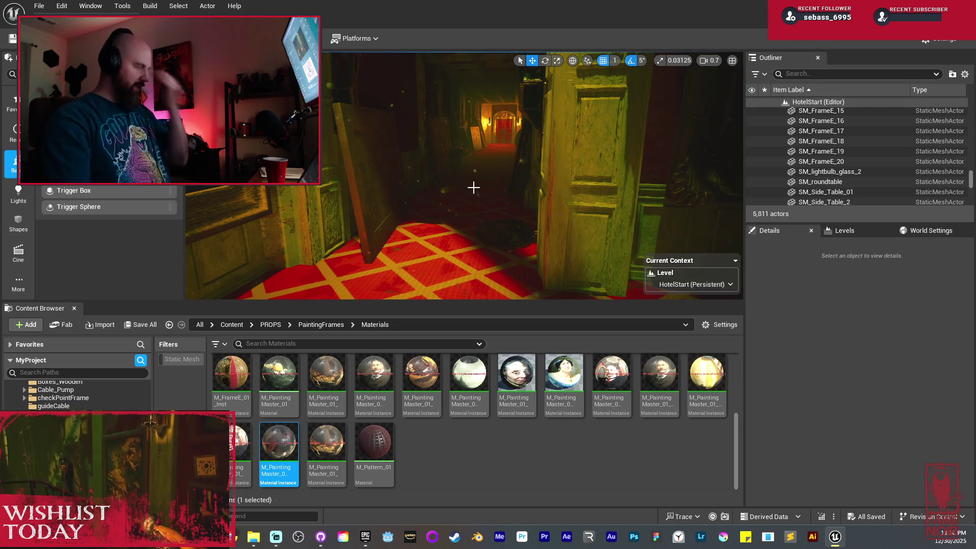
pyautogui.moveTo(473, 187); pyautogui.dragTo(567, 167)
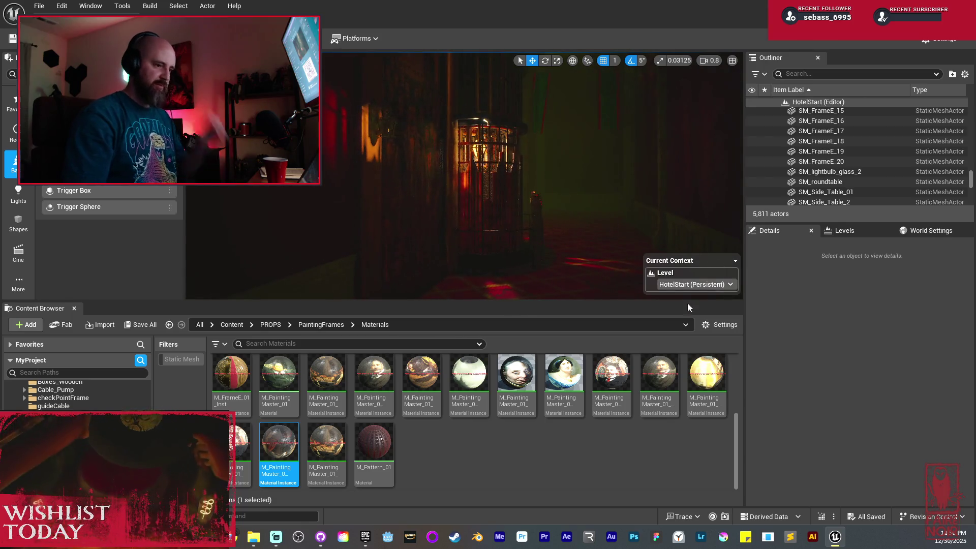
pyautogui.scroll(-5, 76, 397)
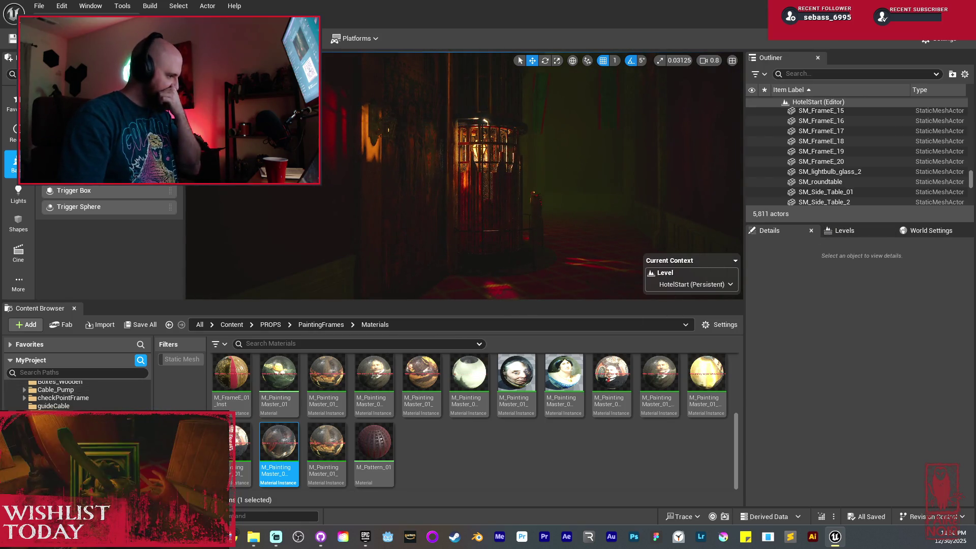
pyautogui.scroll(3, 76, 393)
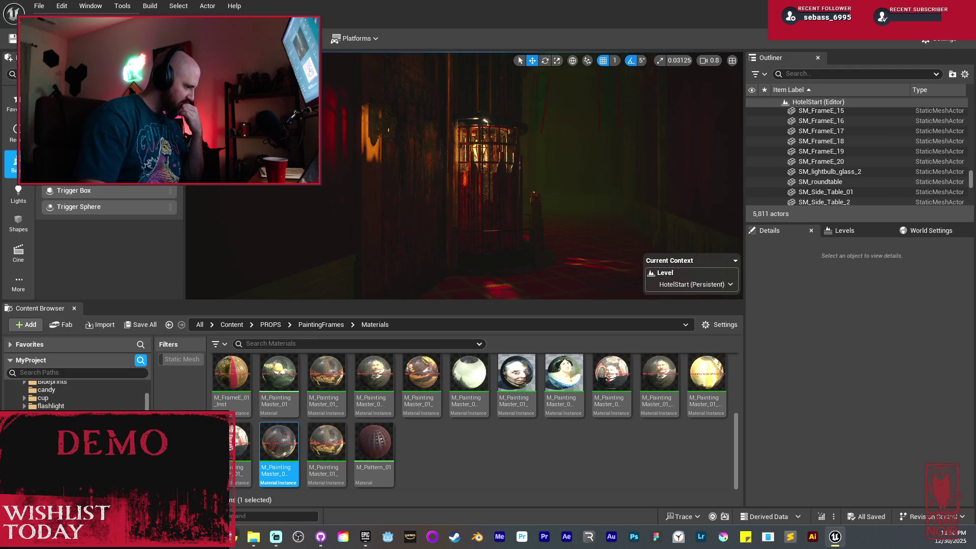
# Step: Open Hallway_01_Structure from the FirstPerson Maps folder and look through the hallway
pyautogui.click(61, 432)
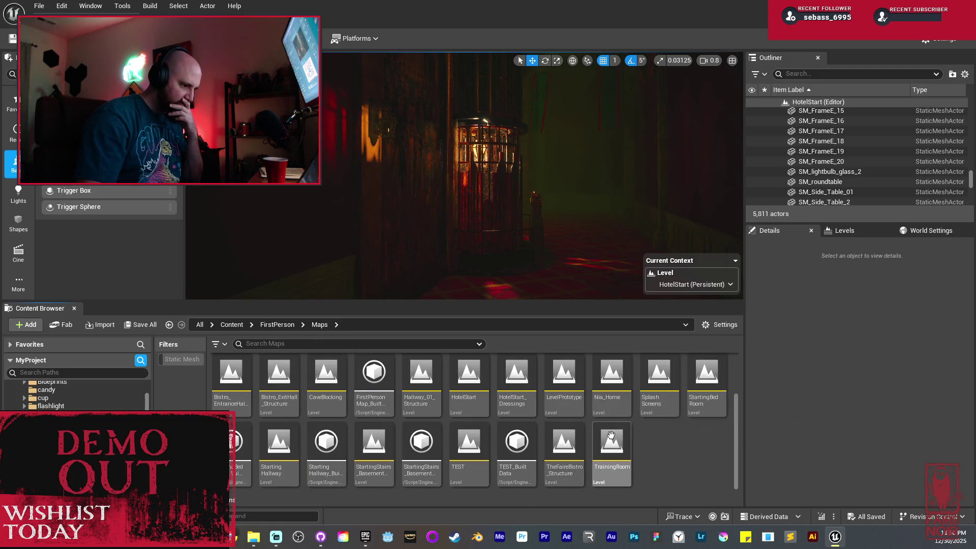
pyautogui.doubleClick(428, 375)
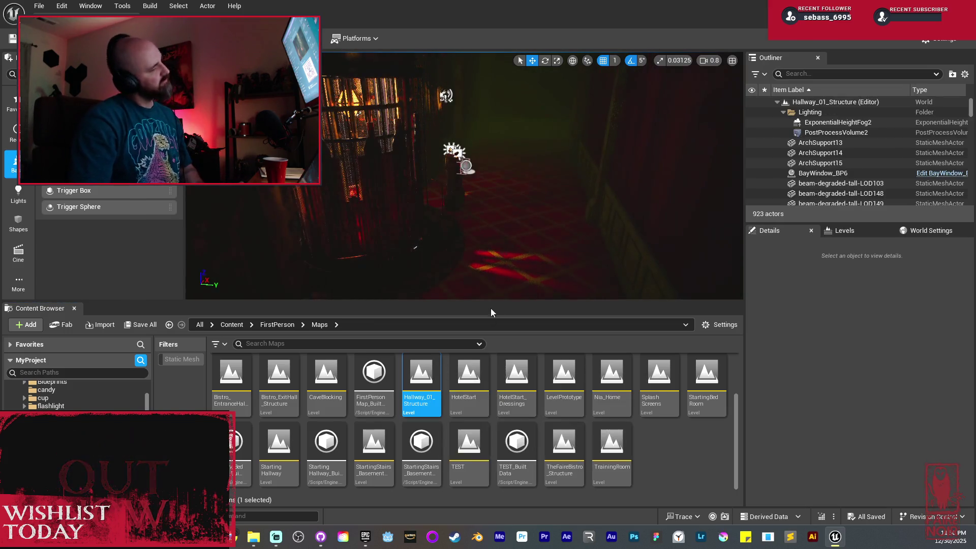
pyautogui.moveTo(513, 250)
pyautogui.mouseDown()
pyautogui.moveTo(493, 250)
pyautogui.moveTo(514, 249)
pyautogui.mouseUp()
pyautogui.rightClick(524, 165)
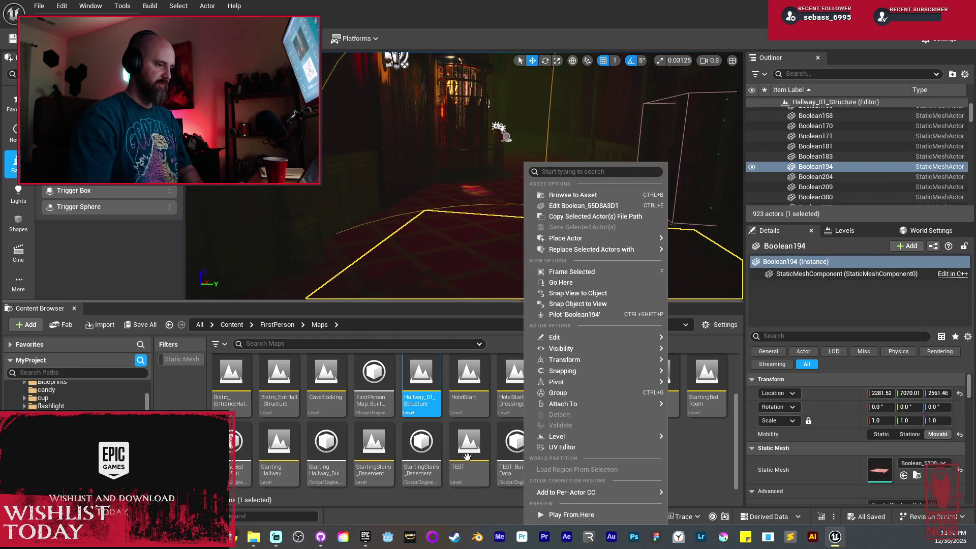
pyautogui.click(582, 515)
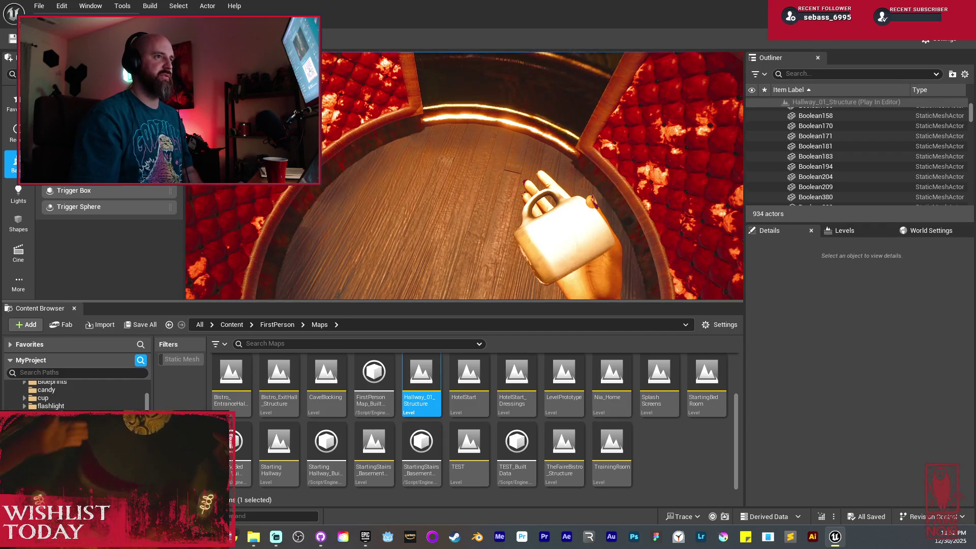
pyautogui.press('Escape')
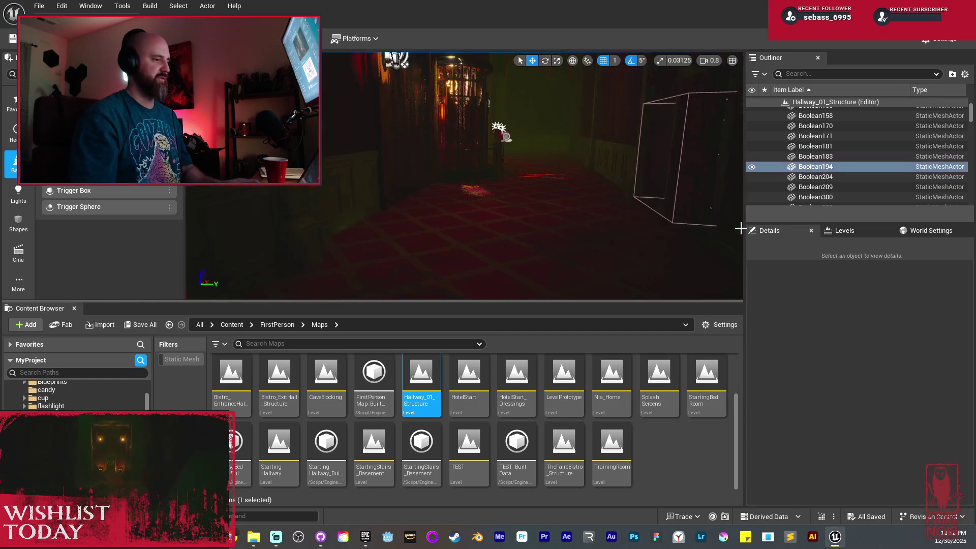
# Step: Select Boolean194 and frame its full outline in view, then reopen the HotelStart level
pyautogui.click(643, 182)
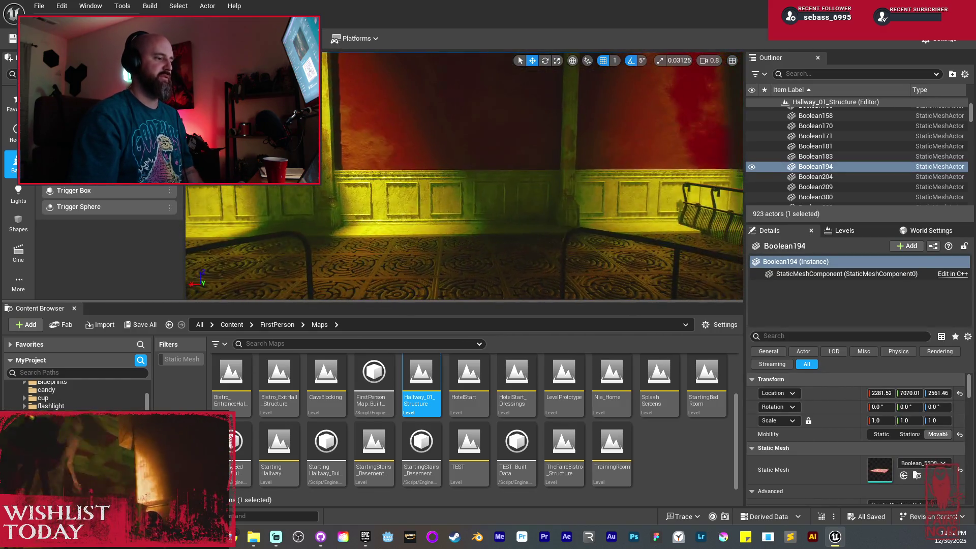
pyautogui.moveTo(642, 253); pyautogui.dragTo(642, 252)
pyautogui.moveTo(510, 178); pyautogui.dragTo(510, 178)
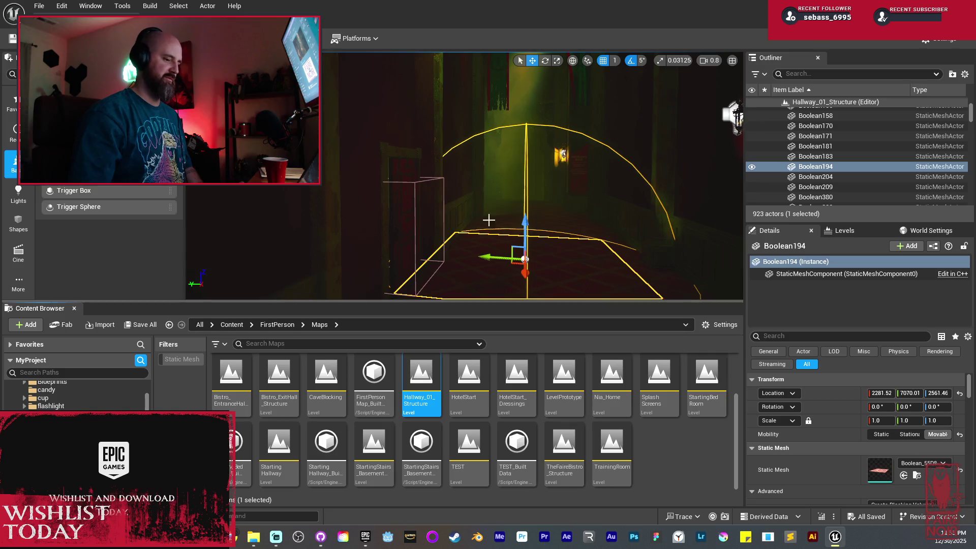
pyautogui.moveTo(486, 217); pyautogui.dragTo(513, 218)
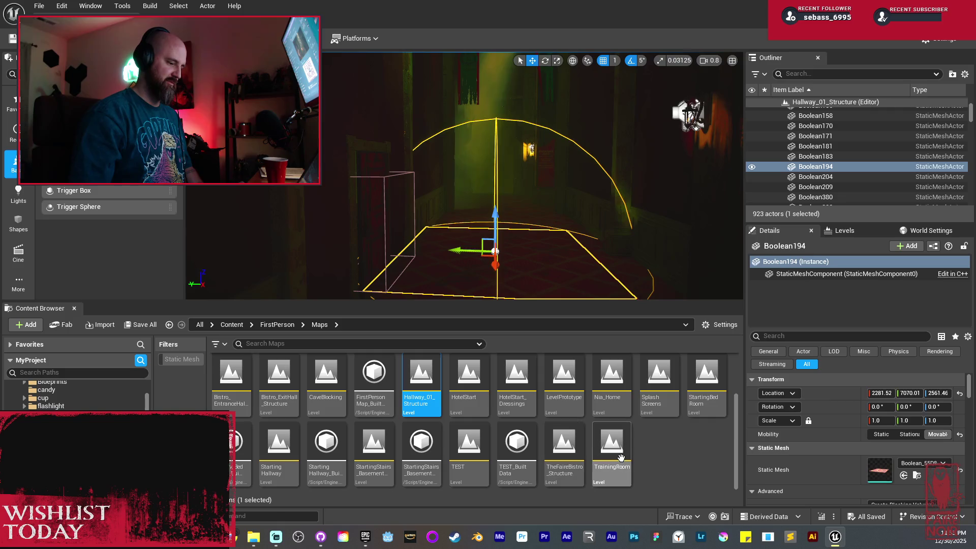
pyautogui.scroll(1, 705, 463)
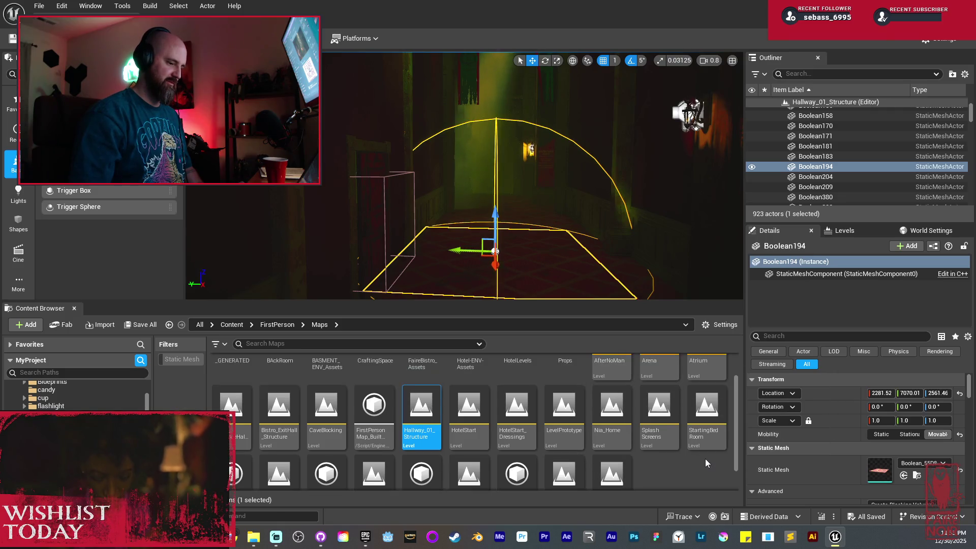
pyautogui.doubleClick(477, 396)
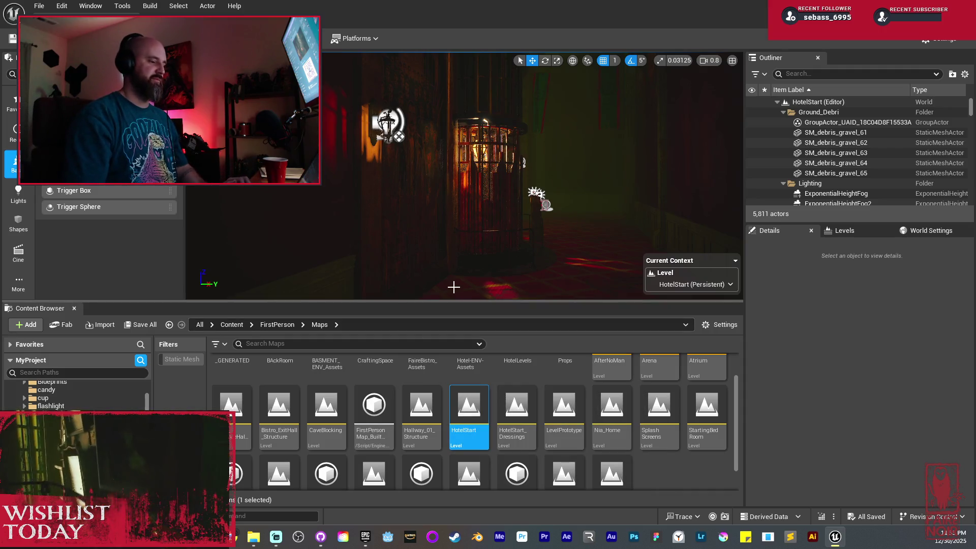
# Step: Fly the viewport camera down HotelStart's red-carpeted corridor toward the arched doorway
pyautogui.moveTo(496, 208); pyautogui.dragTo(490, 198)
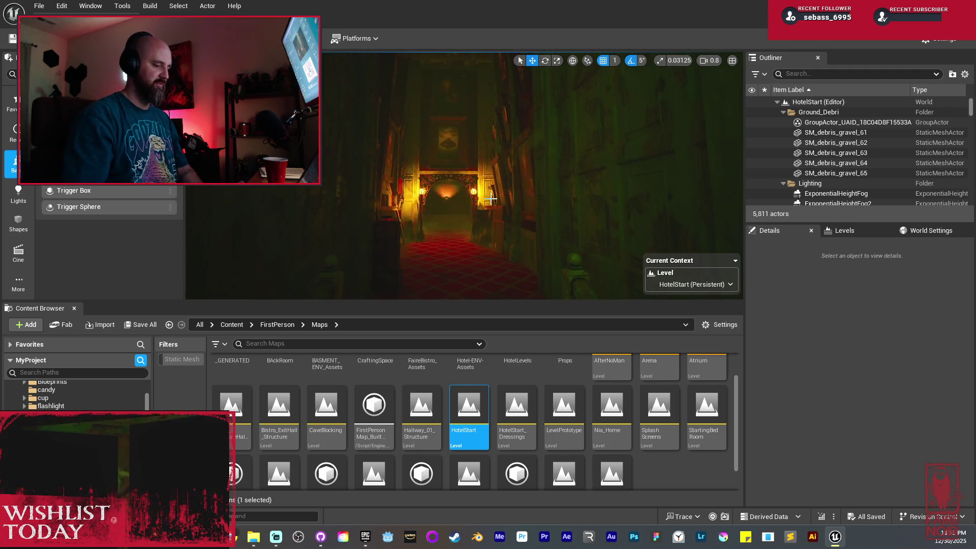
# Step: Inspect the corridor's crates and red carpet in fullscreen immersive mode, then restore the editor panels
pyautogui.press('F11')
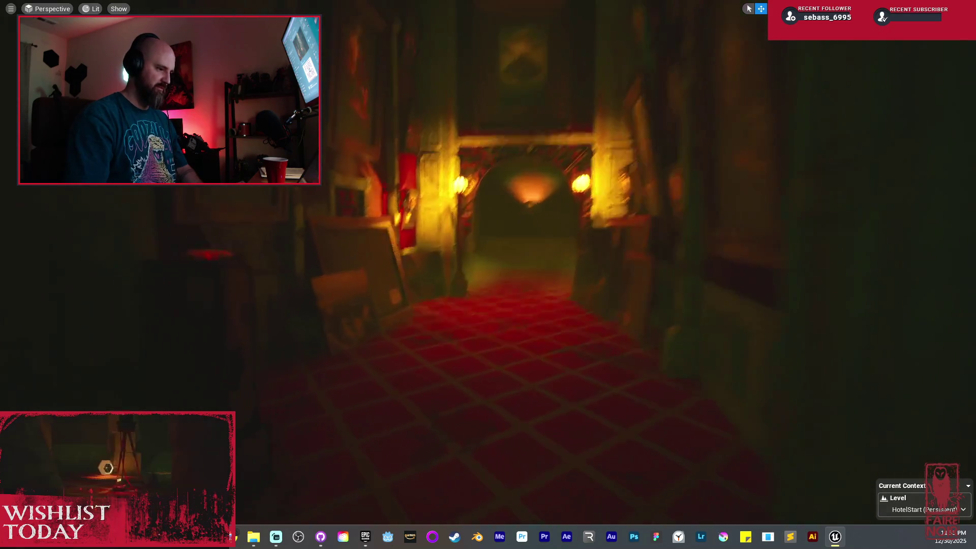
pyautogui.moveTo(489, 238); pyautogui.dragTo(489, 238)
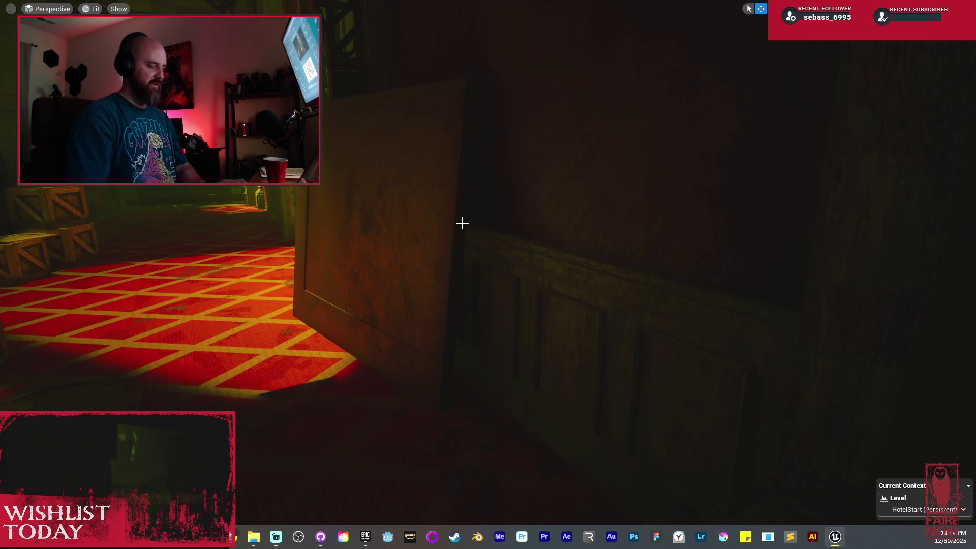
pyautogui.press('F11')
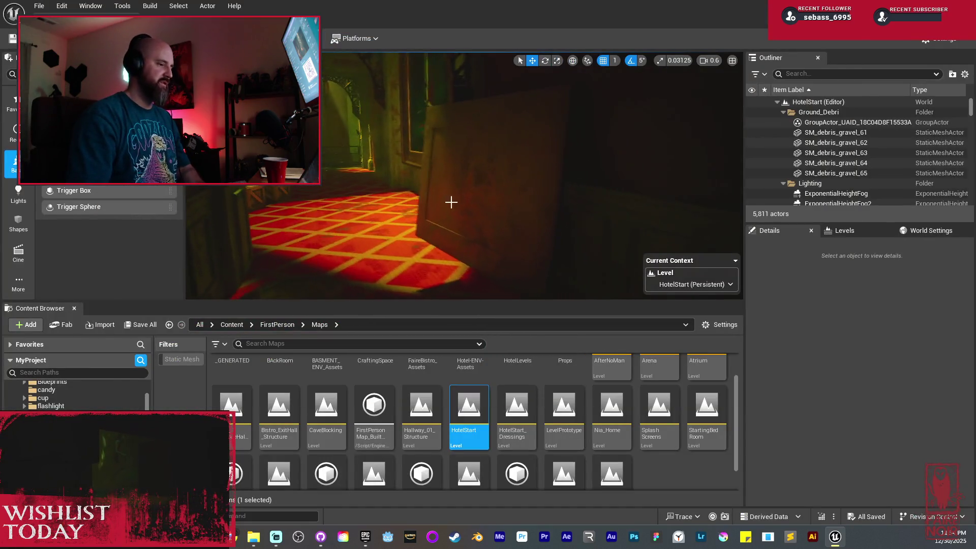
# Step: Move the round picture frame SM_FrameD_10 along the wall beside the doorway
pyautogui.click(461, 206)
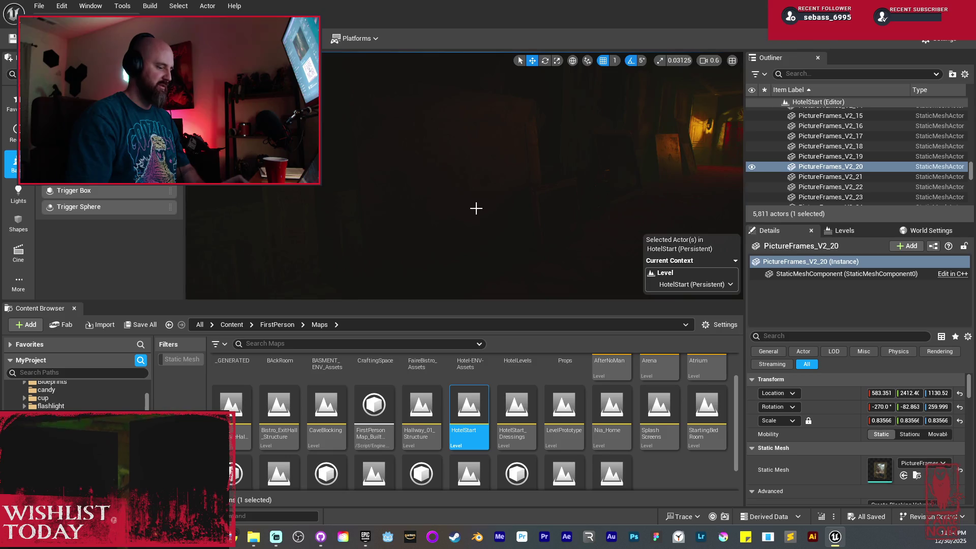
pyautogui.scroll(-3, 512, 235)
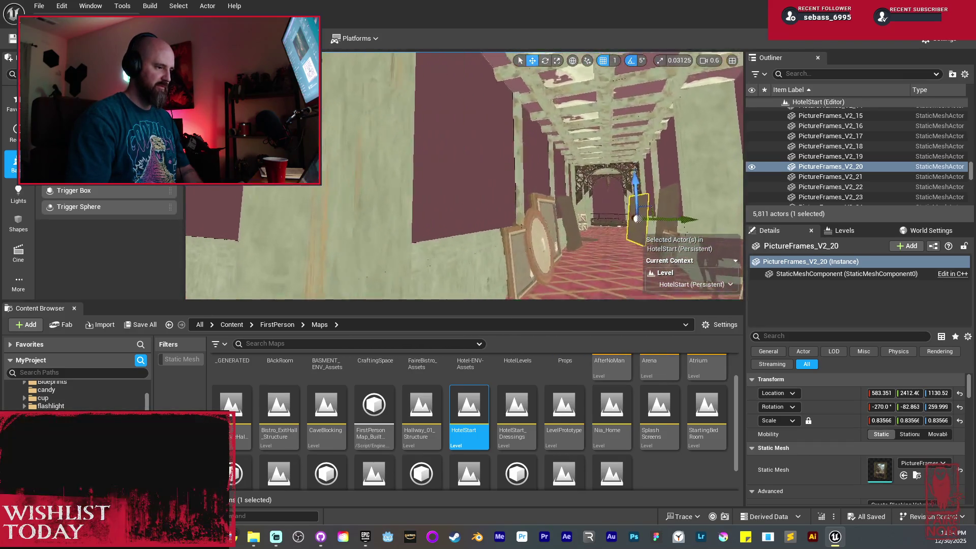
pyautogui.click(447, 229)
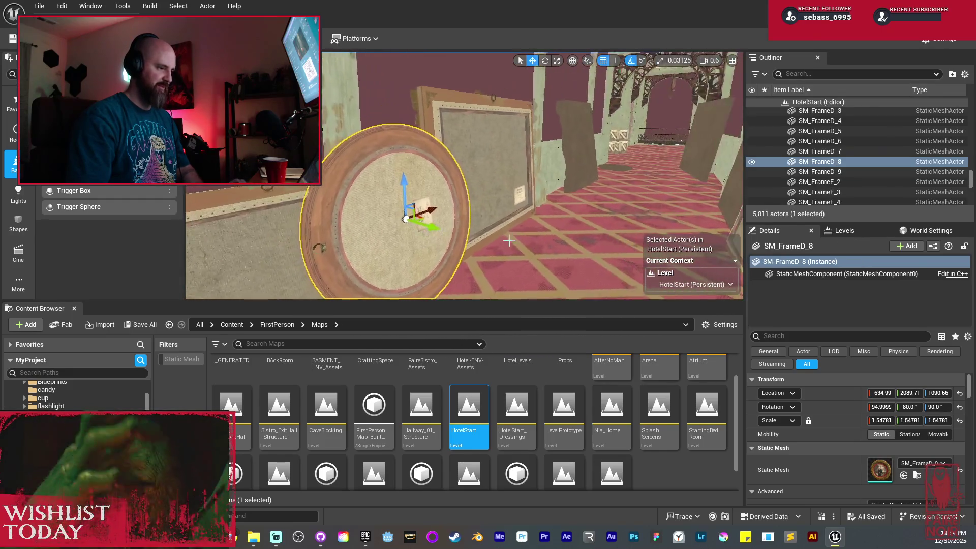
pyautogui.moveTo(432, 211); pyautogui.dragTo(486, 210)
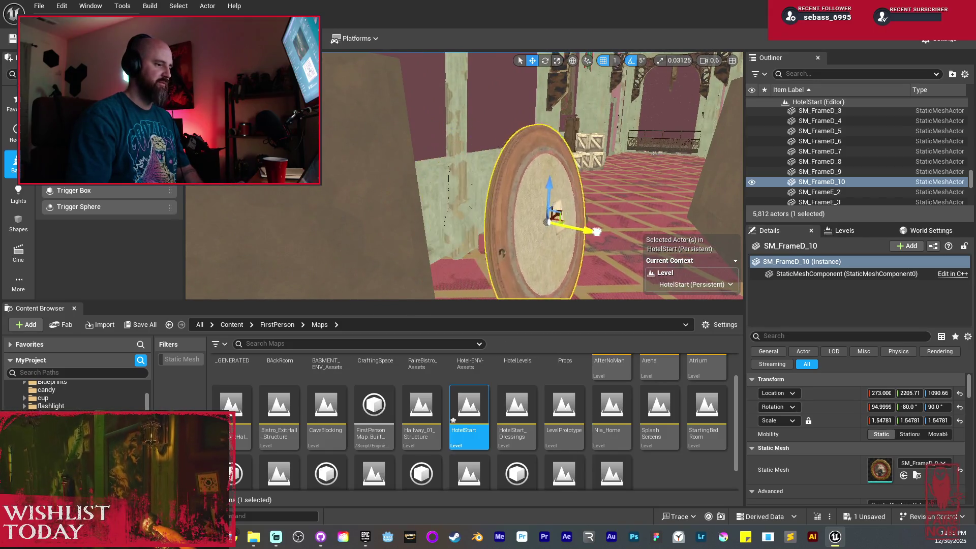
# Step: Undo a stray move, tilt the round frame about six degrees to 253.588, then deselect
pyautogui.press('e')
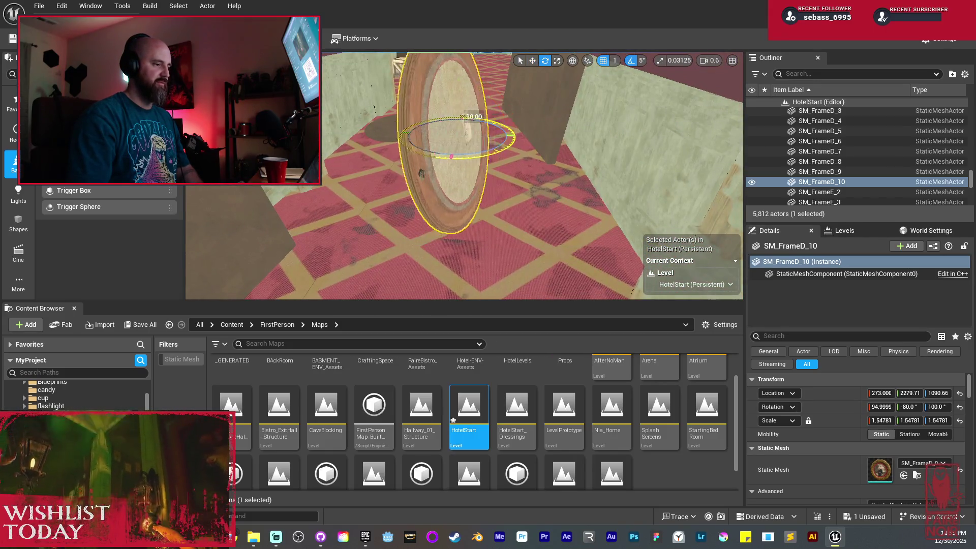
pyautogui.moveTo(462, 117); pyautogui.dragTo(508, 151)
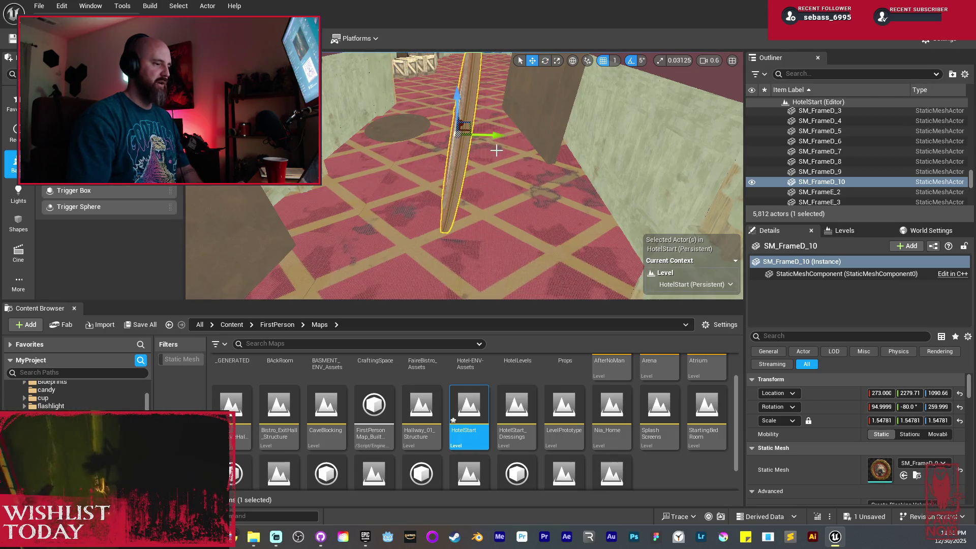
pyautogui.moveTo(595, 141)
pyautogui.mouseDown()
pyautogui.moveTo(583, 202)
pyautogui.moveTo(582, 148)
pyautogui.moveTo(616, 156)
pyautogui.moveTo(451, 169)
pyautogui.moveTo(442, 148)
pyautogui.moveTo(508, 122)
pyautogui.moveTo(504, 158)
pyautogui.moveTo(468, 163)
pyautogui.mouseUp()
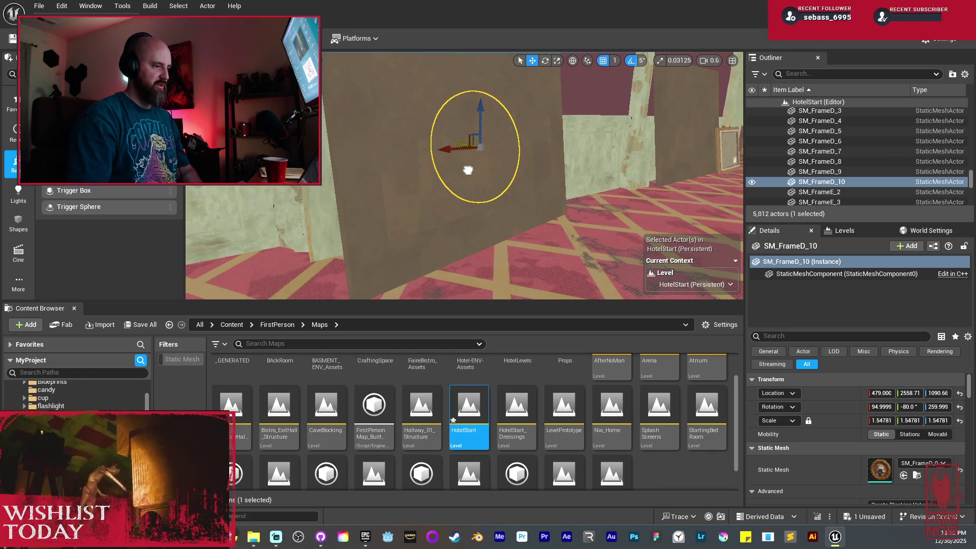
pyautogui.hotkey('ctrl', 'z')
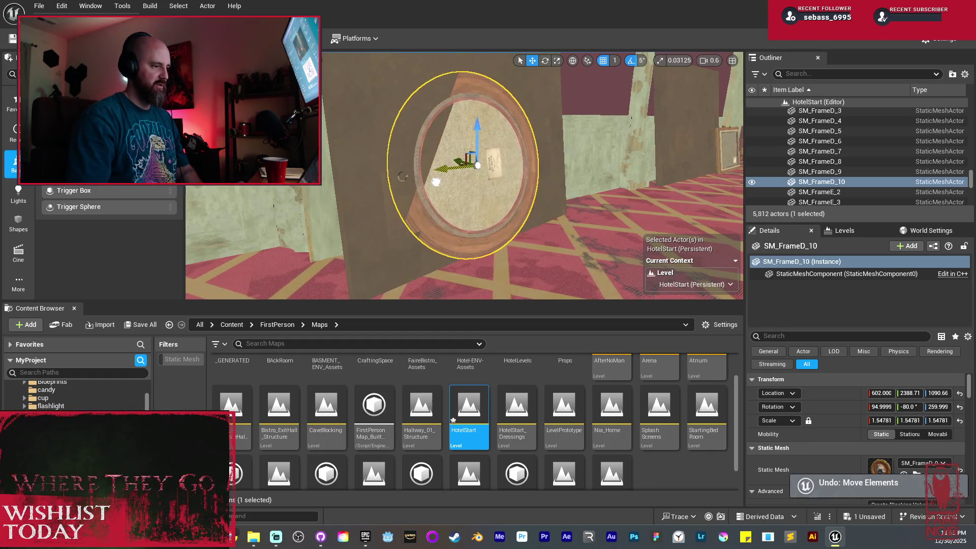
pyautogui.moveTo(449, 184); pyautogui.dragTo(485, 183)
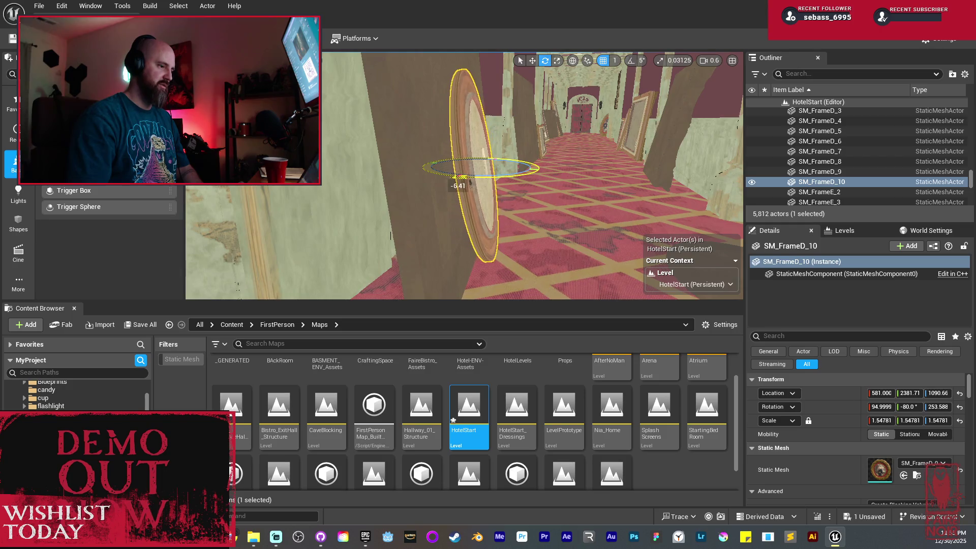
pyautogui.moveTo(460, 177)
pyautogui.mouseDown()
pyautogui.moveTo(502, 177)
pyautogui.moveTo(477, 188)
pyautogui.moveTo(478, 218)
pyautogui.mouseUp()
pyautogui.press('Escape')
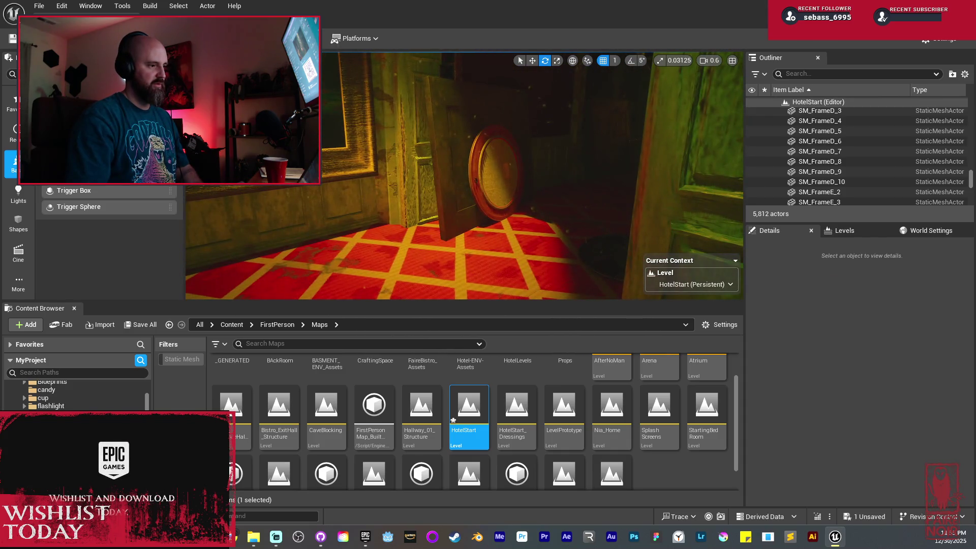
# Step: Duplicate two hallway crates and pull the copies out along the corridor
pyautogui.moveTo(505, 176)
pyautogui.mouseDown()
pyautogui.moveTo(493, 178)
pyautogui.moveTo(505, 176)
pyautogui.moveTo(505, 203)
pyautogui.mouseUp()
pyautogui.click(639, 198)
pyautogui.keyDown('ctrl'); pyautogui.click(638, 201); pyautogui.keyUp('ctrl')
pyautogui.press('w')
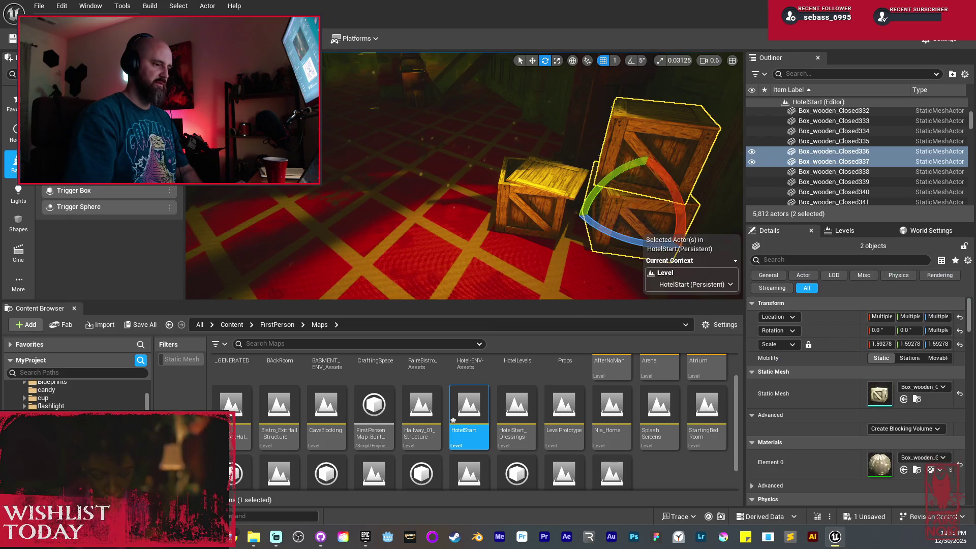
pyautogui.press('f')
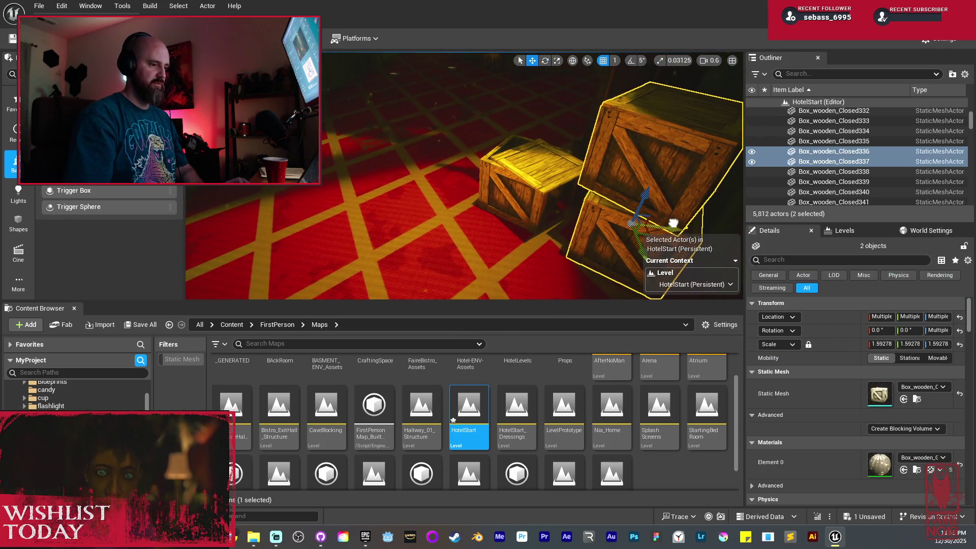
pyautogui.moveTo(673, 222)
pyautogui.mouseDown()
pyautogui.moveTo(615, 158)
pyautogui.moveTo(660, 244)
pyautogui.moveTo(676, 239)
pyautogui.moveTo(583, 218)
pyautogui.moveTo(353, 228)
pyautogui.moveTo(382, 181)
pyautogui.moveTo(379, 189)
pyautogui.mouseUp()
# Step: Copy the crates again alongside and lift a duplicated crate onto the stack
pyautogui.press('e')
pyautogui.press('f')
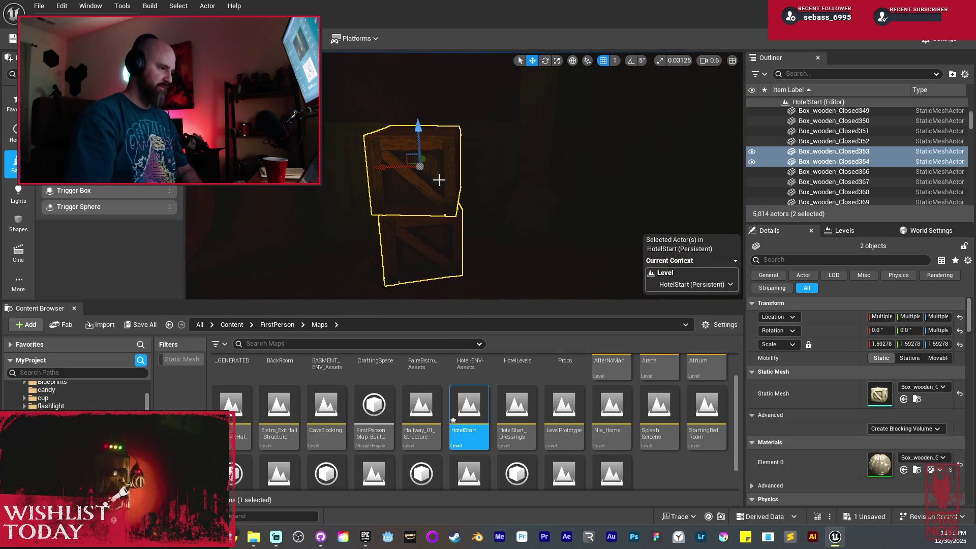
pyautogui.moveTo(387, 165)
pyautogui.mouseDown()
pyautogui.moveTo(325, 167)
pyautogui.moveTo(434, 189)
pyautogui.moveTo(417, 178)
pyautogui.moveTo(518, 177)
pyautogui.mouseUp()
pyautogui.click(466, 179)
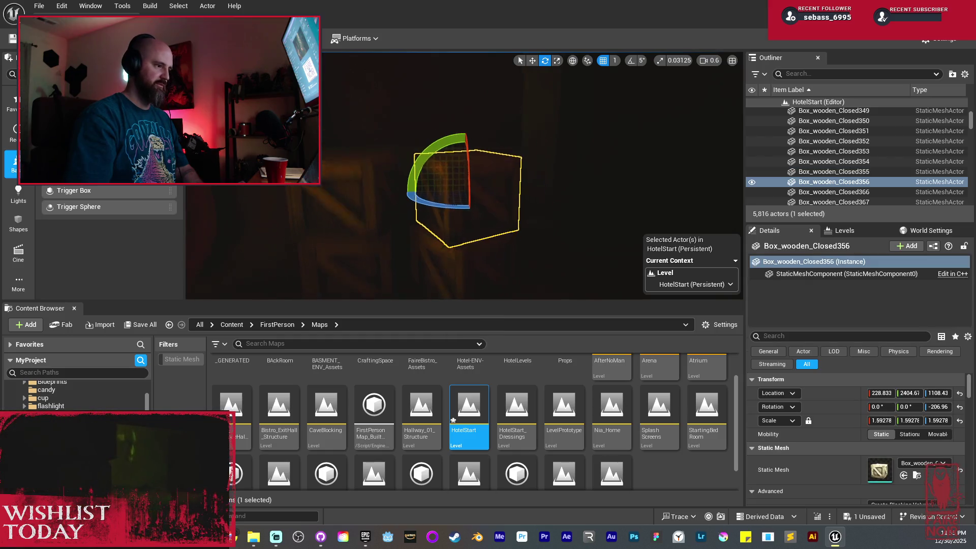
pyautogui.moveTo(474, 205); pyautogui.dragTo(472, 182)
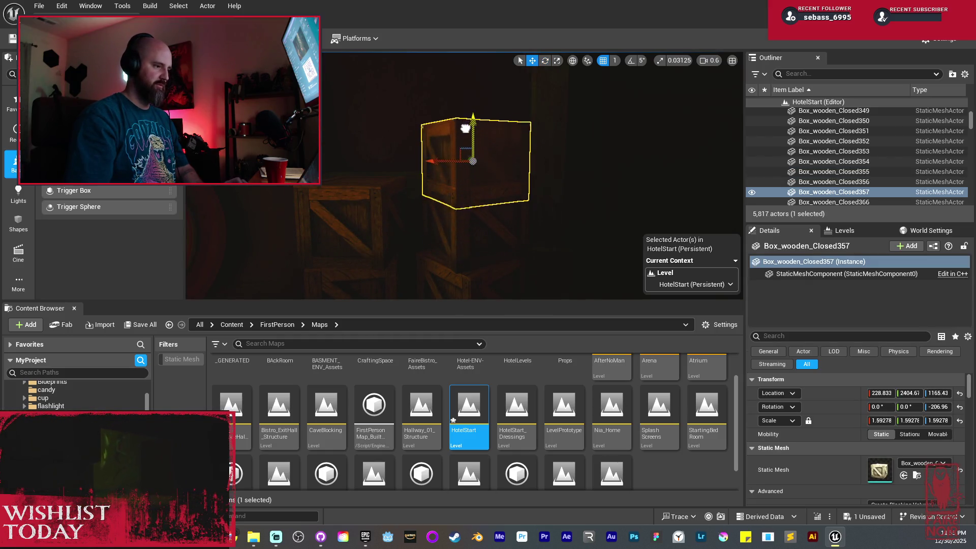
# Step: In unlit view, lower the top crate onto the stack, turn it, and shrink it to 0.9705
pyautogui.press('F3')
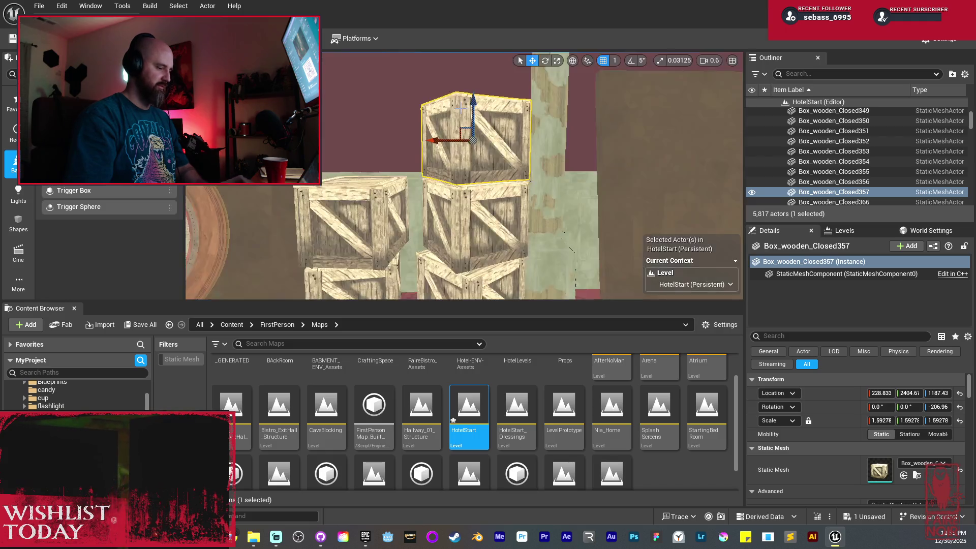
pyautogui.scroll(4, 461, 107)
pyautogui.moveTo(471, 74); pyautogui.dragTo(471, 127)
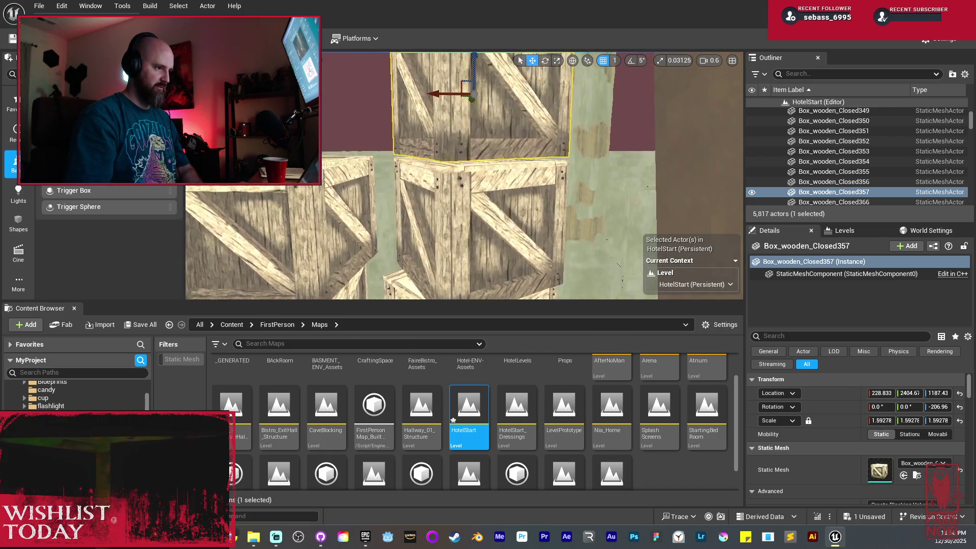
pyautogui.moveTo(472, 65); pyautogui.dragTo(473, 68)
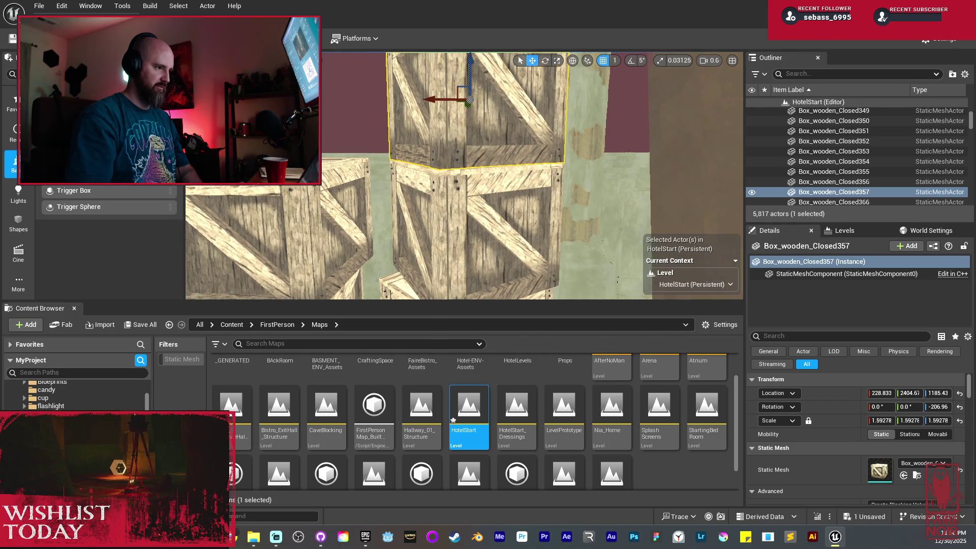
pyautogui.press('e')
pyautogui.moveTo(449, 118); pyautogui.dragTo(480, 131)
pyautogui.hotkey('ctrl', 'z')
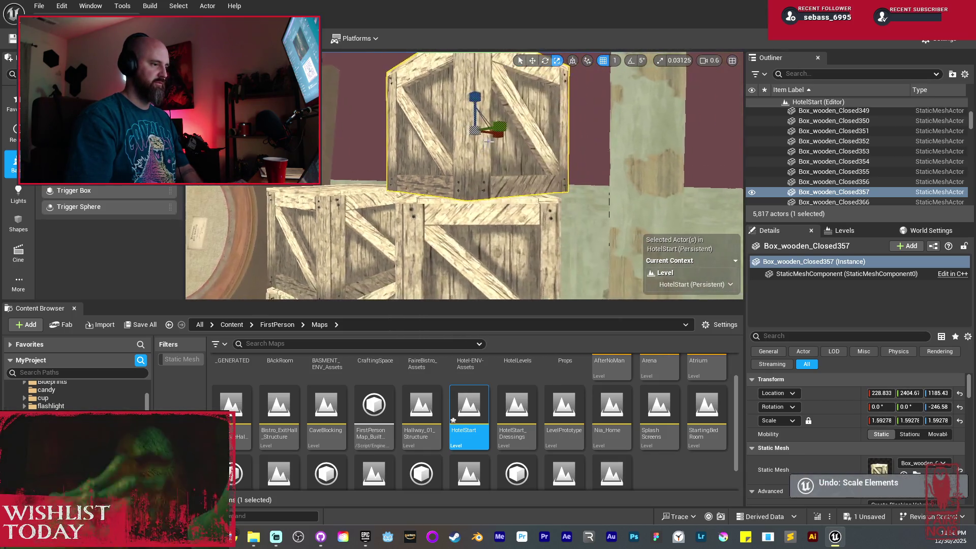
pyautogui.hotkey('ctrl', 'z')
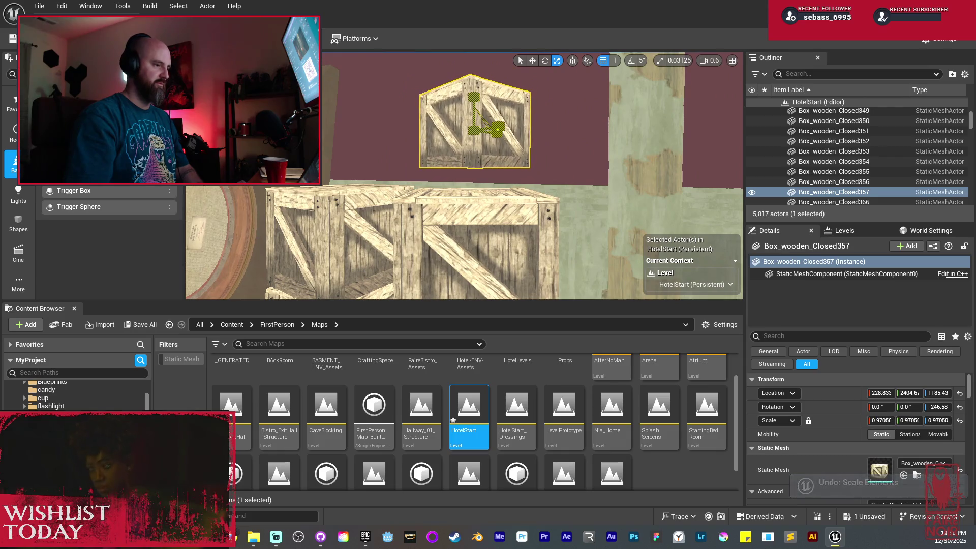
# Step: Set the small crate down just above the floor, turned at an angle
pyautogui.press('w')
pyautogui.moveTo(475, 115)
pyautogui.mouseDown()
pyautogui.moveTo(442, 127)
pyautogui.moveTo(422, 109)
pyautogui.moveTo(423, 163)
pyautogui.mouseUp()
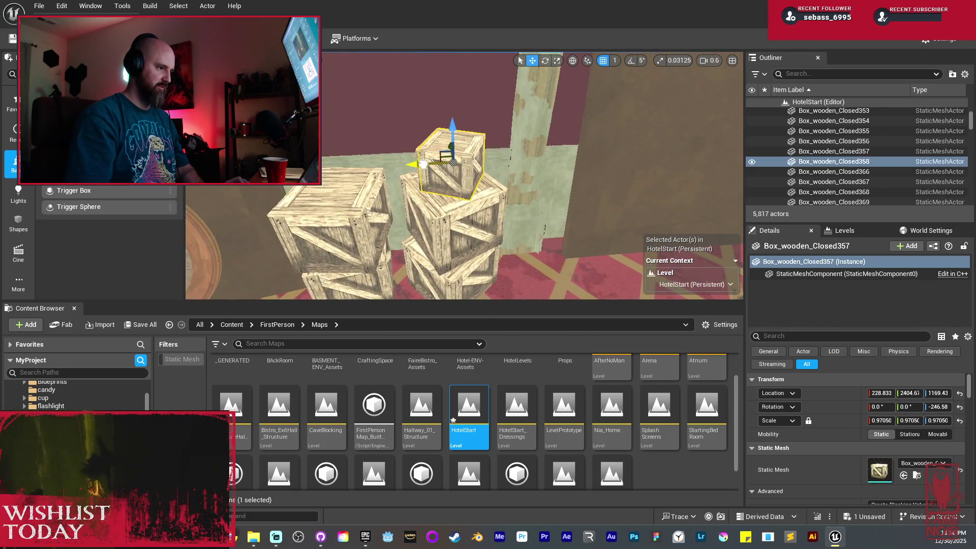
pyautogui.moveTo(557, 124); pyautogui.dragTo(557, 155)
pyautogui.press('f')
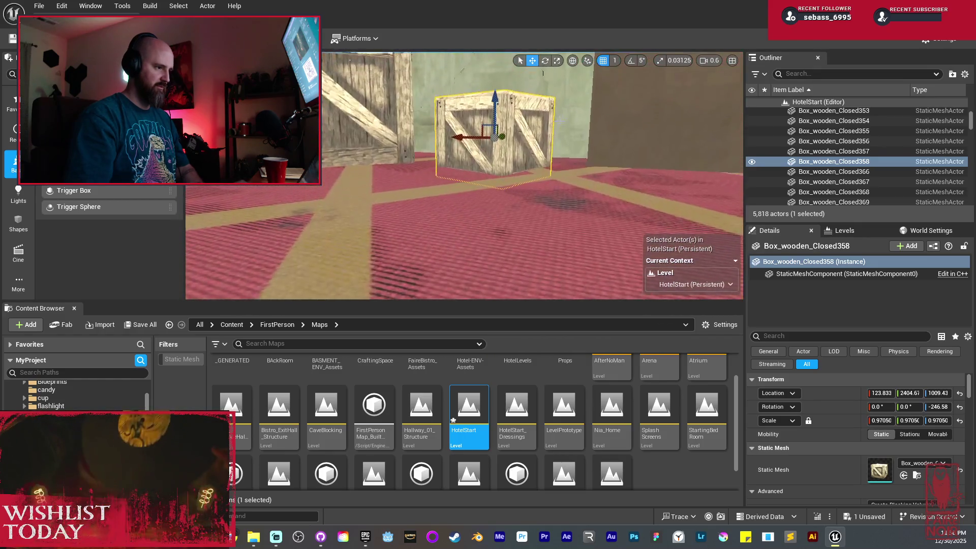
pyautogui.moveTo(501, 97); pyautogui.dragTo(535, 142)
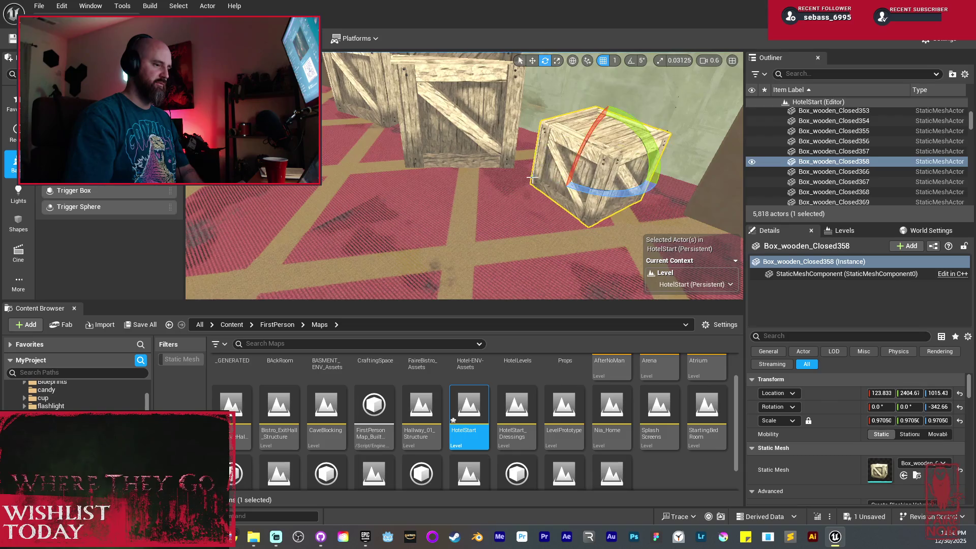
pyautogui.moveTo(532, 177)
pyautogui.mouseDown()
pyautogui.moveTo(440, 171)
pyautogui.moveTo(467, 248)
pyautogui.mouseUp()
# Step: Duplicate a three-crate stack further along the hallway wall, then start a playtest
pyautogui.click(469, 249)
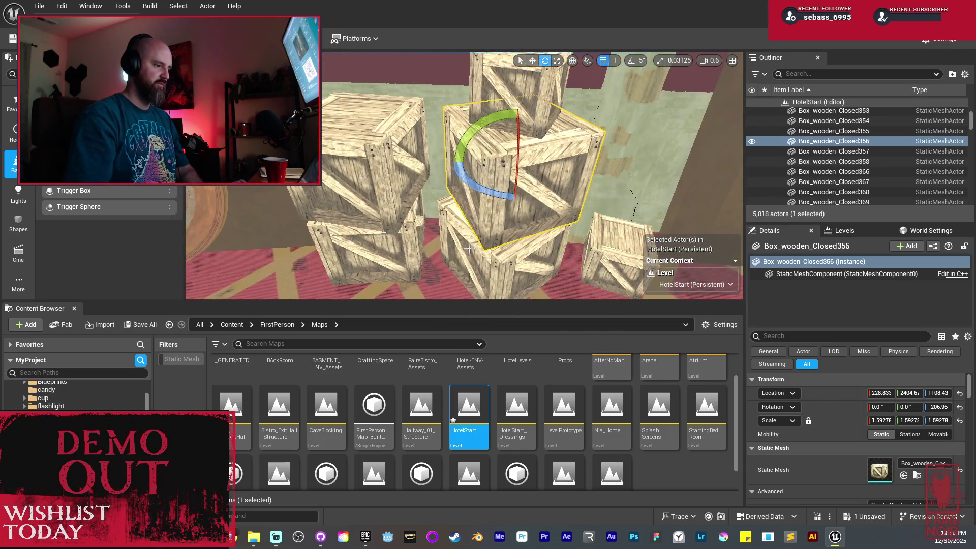
pyautogui.keyDown('ctrl'); pyautogui.click(448, 243); pyautogui.keyUp('ctrl')
pyautogui.keyDown('ctrl'); pyautogui.click(403, 249); pyautogui.keyUp('ctrl')
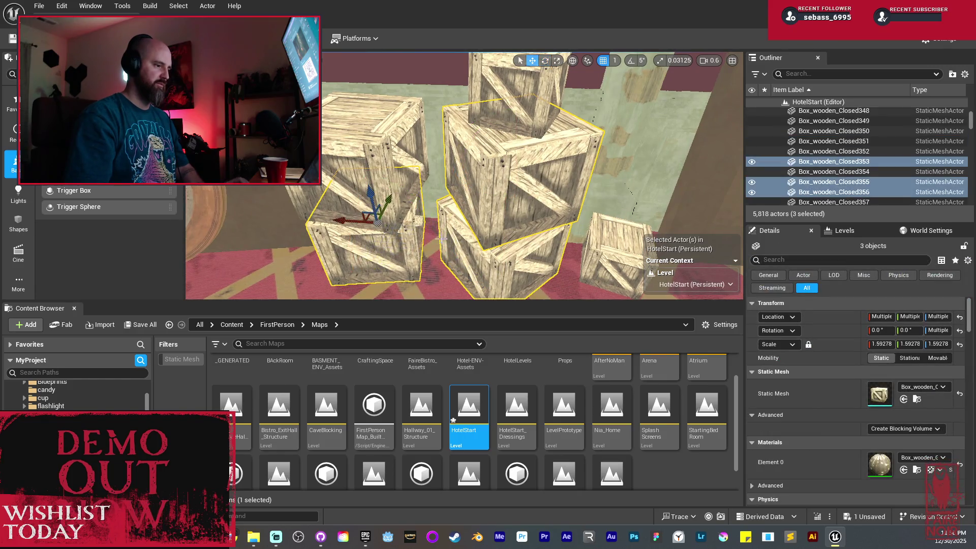
pyautogui.moveTo(326, 215)
pyautogui.mouseDown()
pyautogui.moveTo(457, 153)
pyautogui.moveTo(387, 162)
pyautogui.moveTo(264, 254)
pyautogui.moveTo(305, 210)
pyautogui.mouseUp()
pyautogui.keyDown('shift'); pyautogui.moveTo(307, 175); pyautogui.dragTo(430, 155); pyautogui.keyUp('shift')
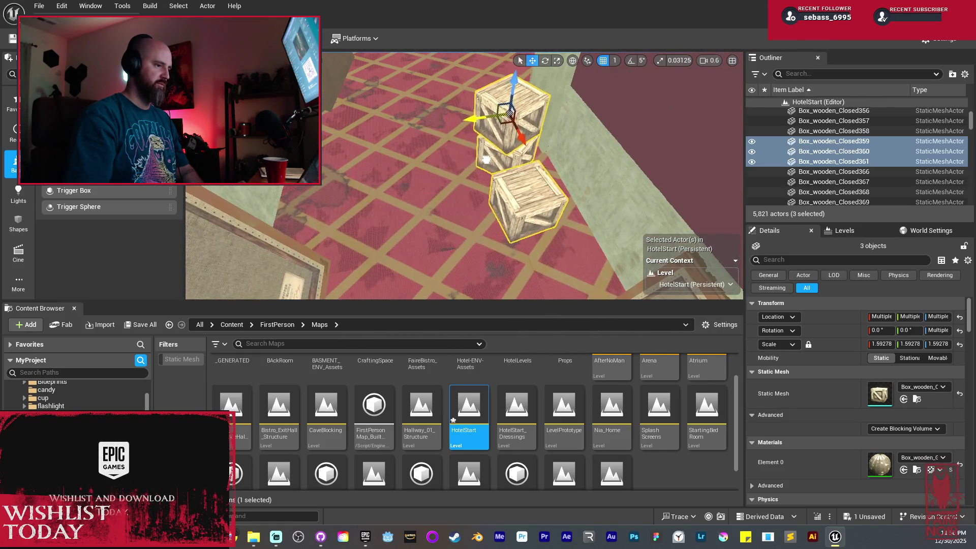
pyautogui.moveTo(487, 173)
pyautogui.keyDown('alt'); pyautogui.mouseDown()
pyautogui.moveTo(537, 207)
pyautogui.moveTo(489, 194)
pyautogui.moveTo(454, 205)
pyautogui.mouseUp(); pyautogui.keyUp('alt')
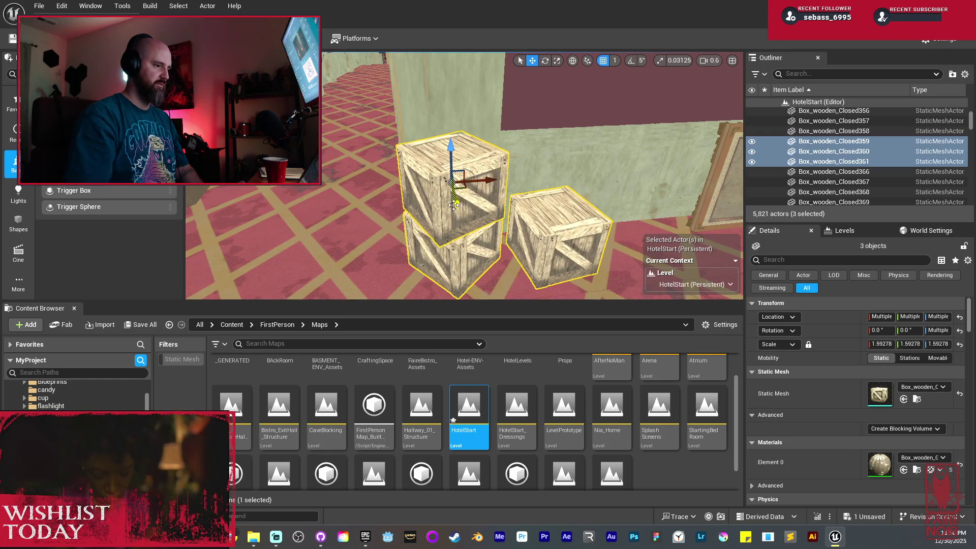
pyautogui.hotkey('alt', 'p')
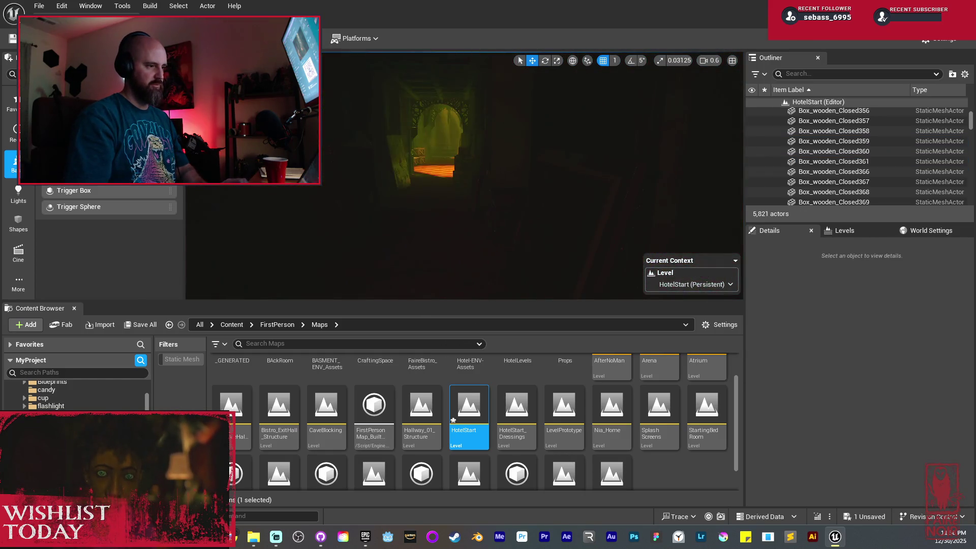
pyautogui.press('w')
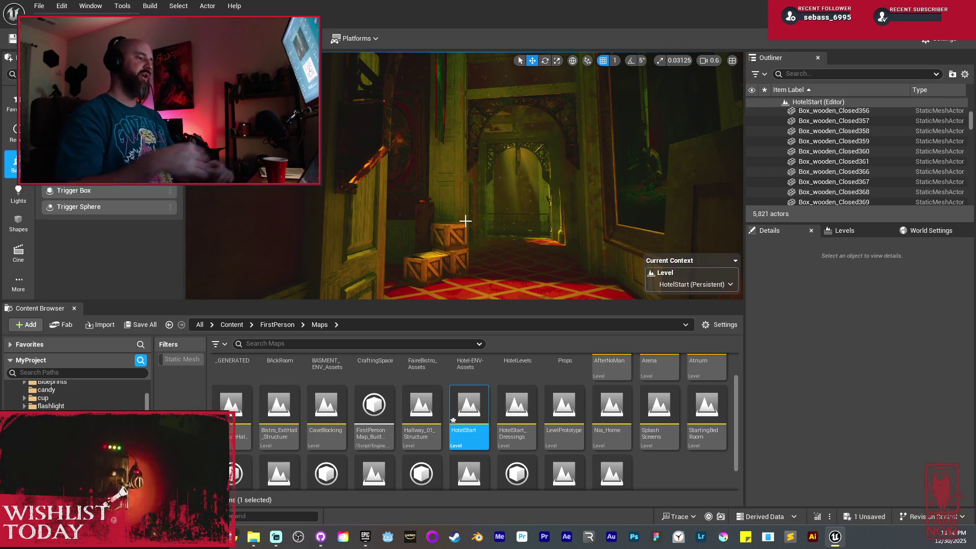
# Step: In play mode, look toward the left wall and stairs, then select the rubbish bin beneath the caged window
pyautogui.moveTo(457, 207)
pyautogui.mouseDown()
pyautogui.moveTo(482, 211)
pyautogui.moveTo(474, 219)
pyautogui.mouseUp()
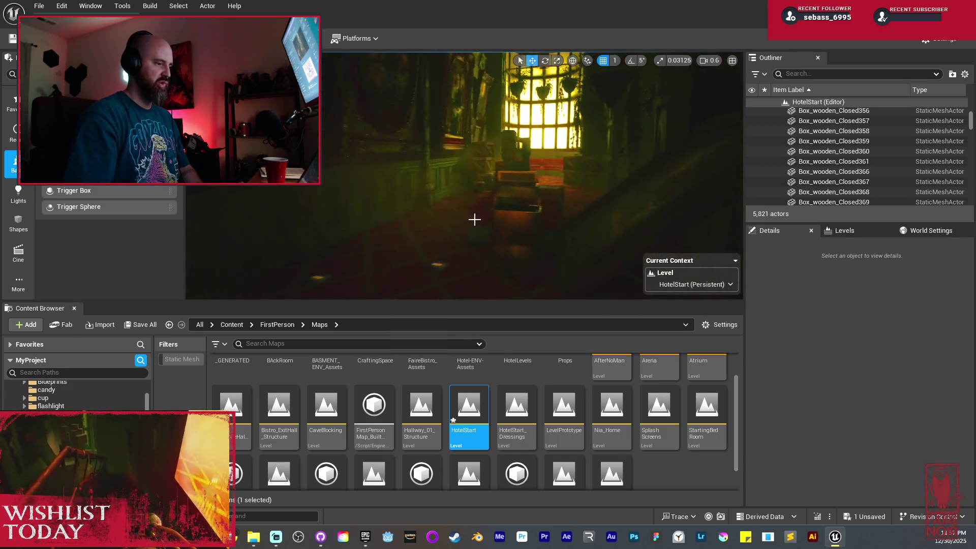
pyautogui.click(495, 232)
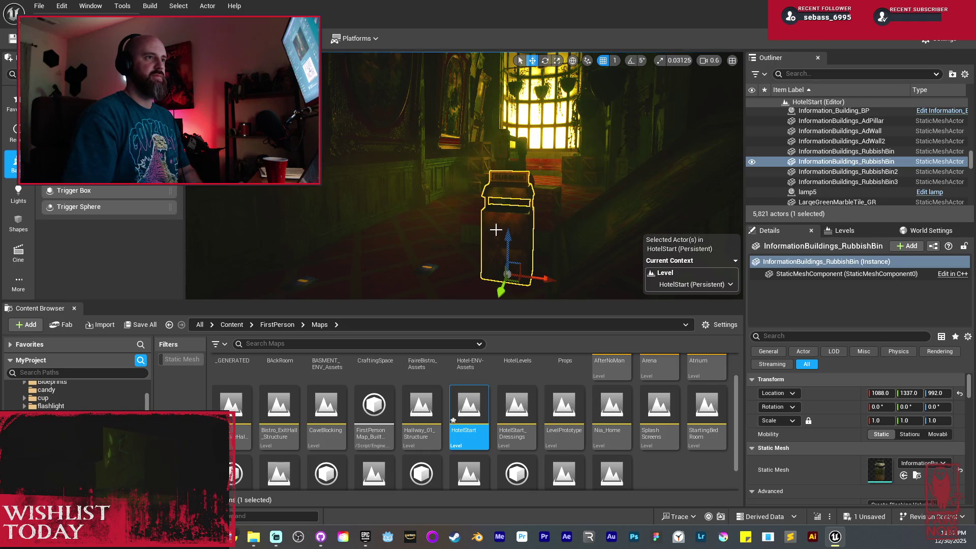
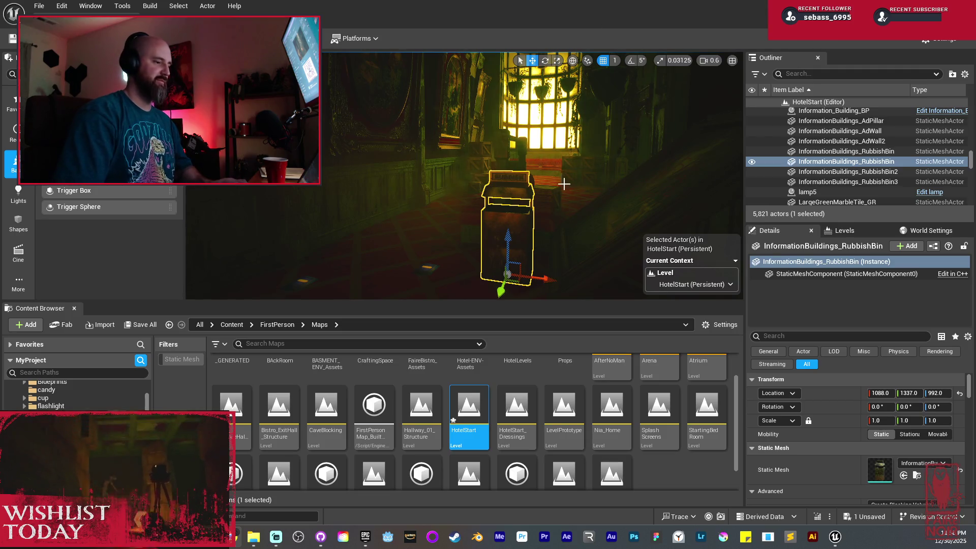
# Step: Move in on RubbishBin4, rotate it to a new angle, and deselect it
pyautogui.moveTo(564, 183)
pyautogui.mouseDown()
pyautogui.moveTo(483, 201)
pyautogui.moveTo(392, 276)
pyautogui.moveTo(432, 246)
pyautogui.moveTo(456, 257)
pyautogui.moveTo(401, 239)
pyautogui.moveTo(373, 254)
pyautogui.moveTo(362, 287)
pyautogui.mouseUp()
pyautogui.press('e')
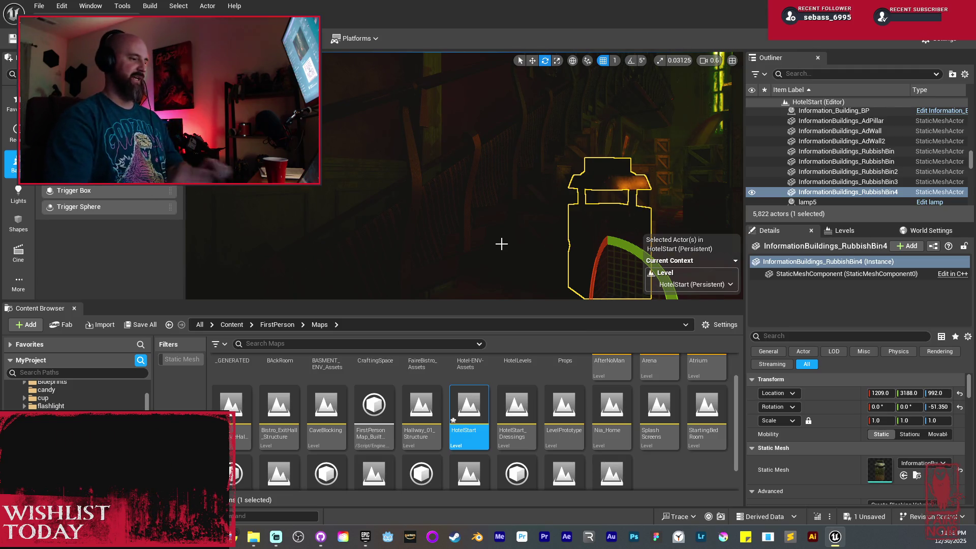
pyautogui.press('Escape')
# Step: Duplicate the rubbish bin and set the copy on the crate stack, then switch to unlit view
pyautogui.moveTo(508, 221)
pyautogui.mouseDown()
pyautogui.moveTo(508, 200)
pyautogui.moveTo(498, 221)
pyautogui.moveTo(472, 224)
pyautogui.moveTo(479, 170)
pyautogui.mouseUp()
pyautogui.click(407, 188)
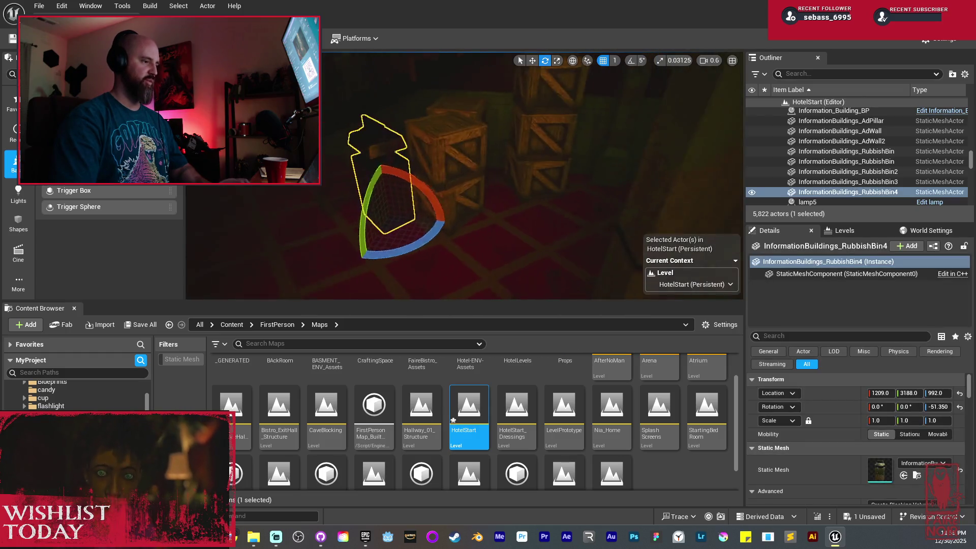
pyautogui.press('w')
pyautogui.moveTo(403, 187); pyautogui.dragTo(403, 109)
pyautogui.moveTo(436, 171)
pyautogui.mouseDown()
pyautogui.moveTo(467, 170)
pyautogui.moveTo(432, 170)
pyautogui.mouseUp()
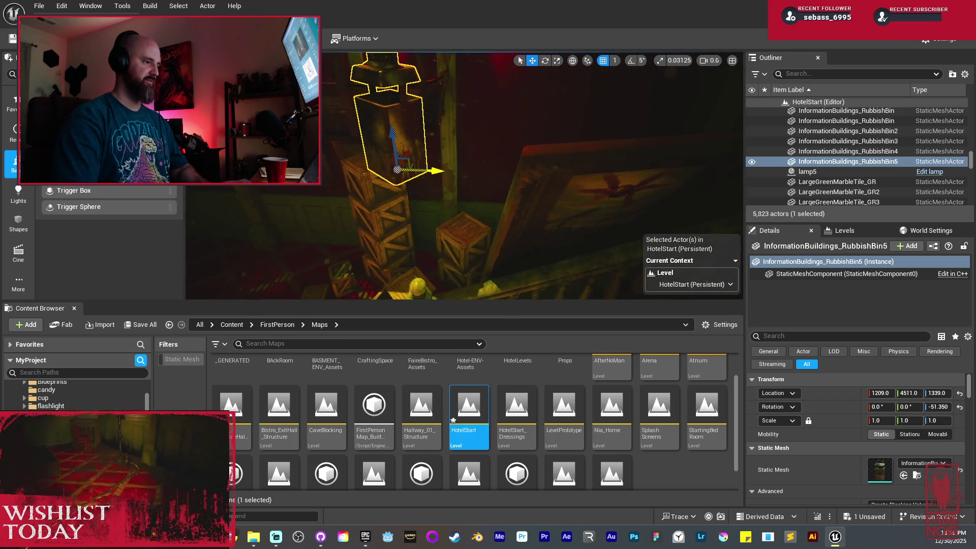
pyautogui.press('f')
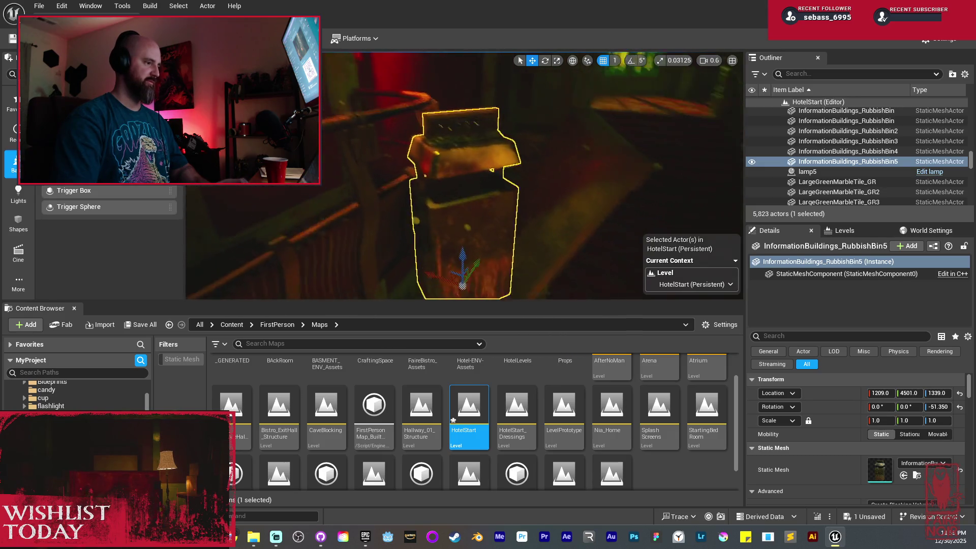
pyautogui.moveTo(509, 184)
pyautogui.mouseDown()
pyautogui.moveTo(496, 169)
pyautogui.moveTo(468, 185)
pyautogui.moveTo(388, 168)
pyautogui.mouseUp()
pyautogui.scroll(-5, 390, 176)
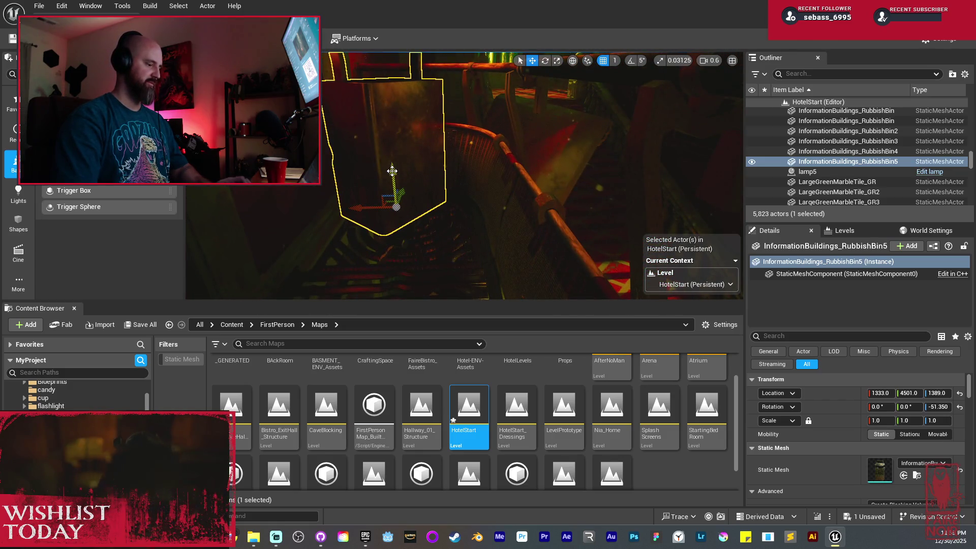
pyautogui.hotkey('alt', '3')
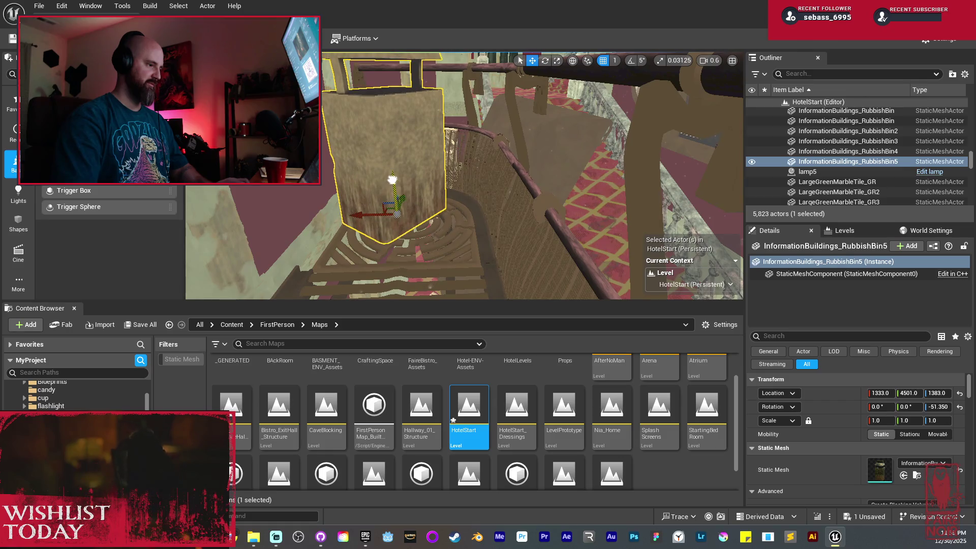
# Step: Lower RubbishBin5 slightly onto the crates, return to Lit view, and deselect it
pyautogui.moveTo(394, 187); pyautogui.dragTo(394, 184)
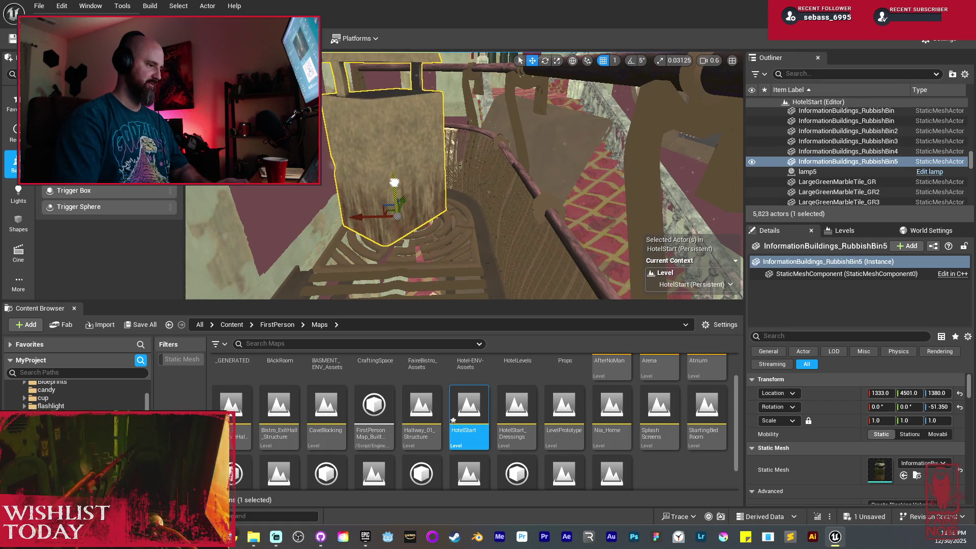
pyautogui.hotkey('alt', '4')
pyautogui.press('Escape')
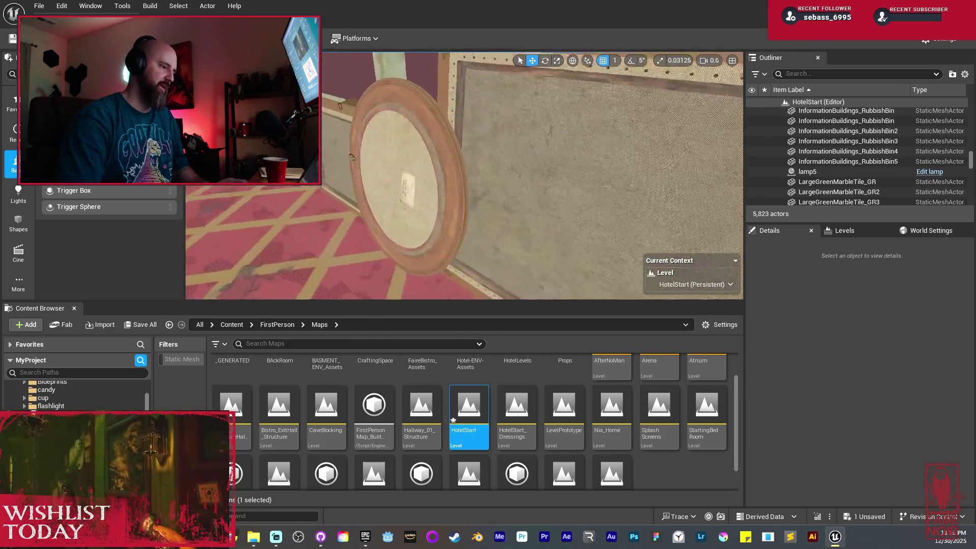
pyautogui.click(358, 168)
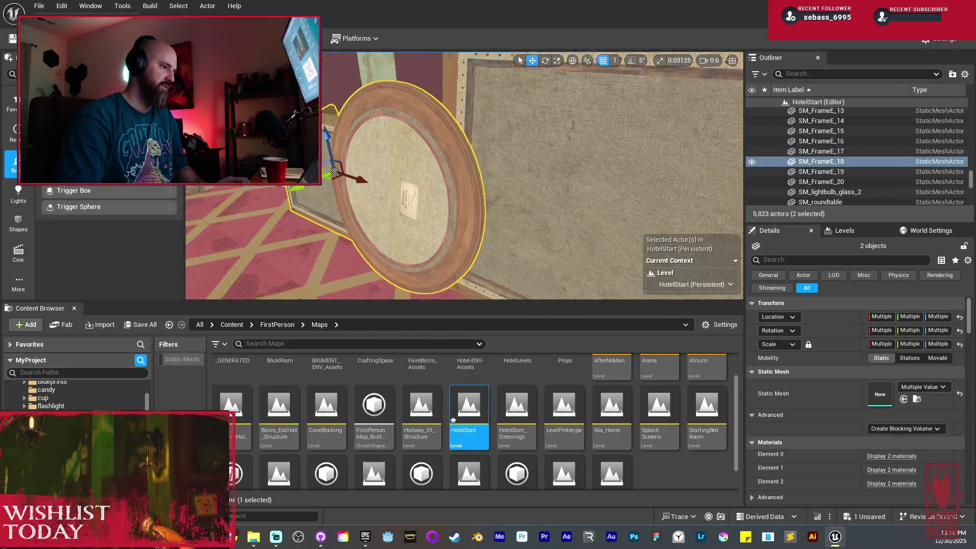
# Step: Duplicate the round and rectangular frames together and rotate the copies 90°
pyautogui.keyDown('ctrl'); pyautogui.click(630, 174); pyautogui.keyUp('ctrl')
pyautogui.moveTo(630, 174)
pyautogui.mouseDown()
pyautogui.moveTo(582, 218)
pyautogui.moveTo(545, 221)
pyautogui.moveTo(498, 153)
pyautogui.moveTo(467, 135)
pyautogui.mouseUp()
pyautogui.press('e')
pyautogui.press('w')
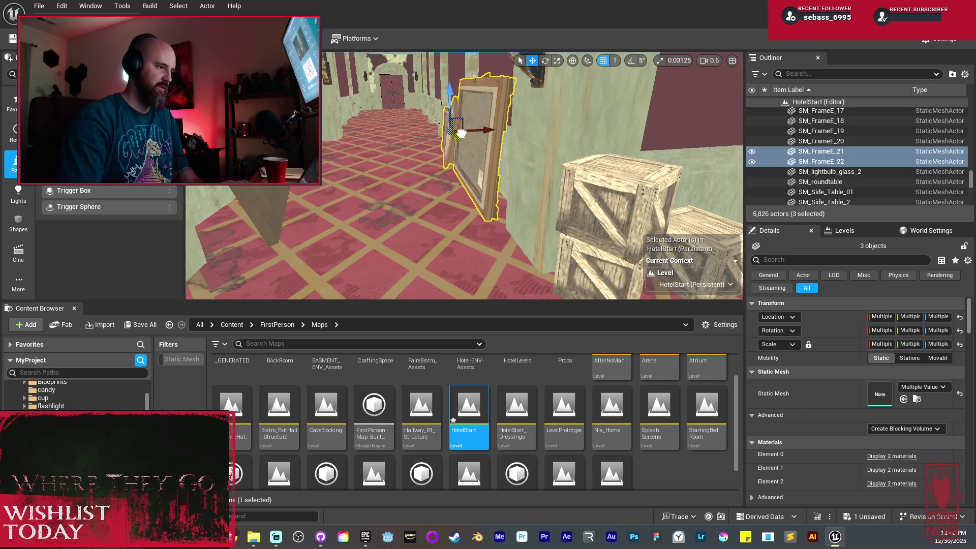
pyautogui.scroll(5, 461, 134)
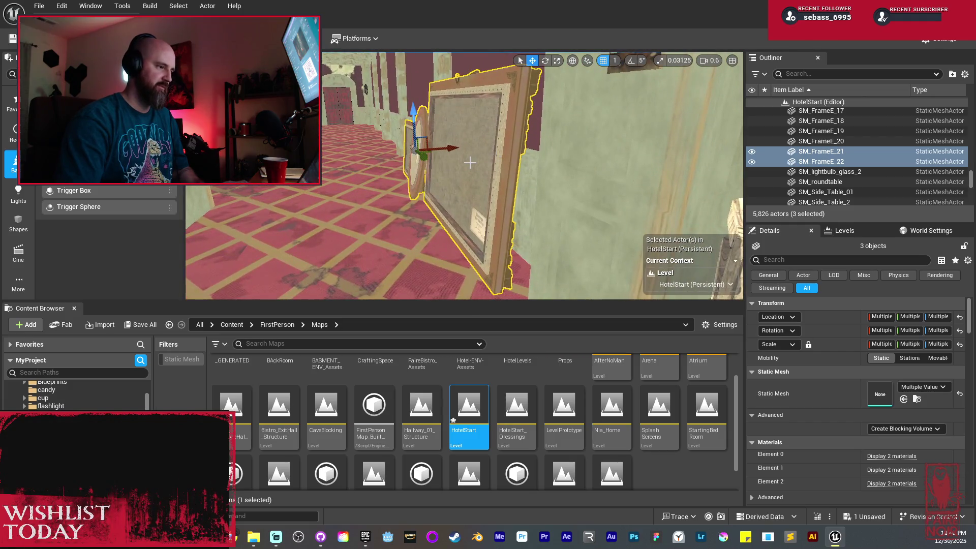
# Step: Copy one frame again as SM_FrameE_23, shrink it slightly, and tilt it 5 degrees
pyautogui.click(473, 166)
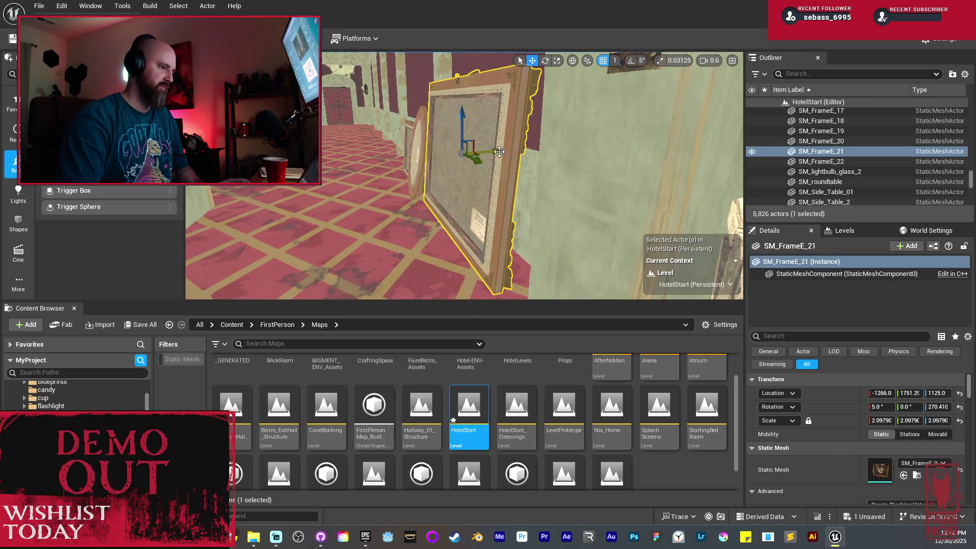
pyautogui.keyDown('alt'); pyautogui.moveTo(499, 152); pyautogui.dragTo(488, 152); pyautogui.keyUp('alt')
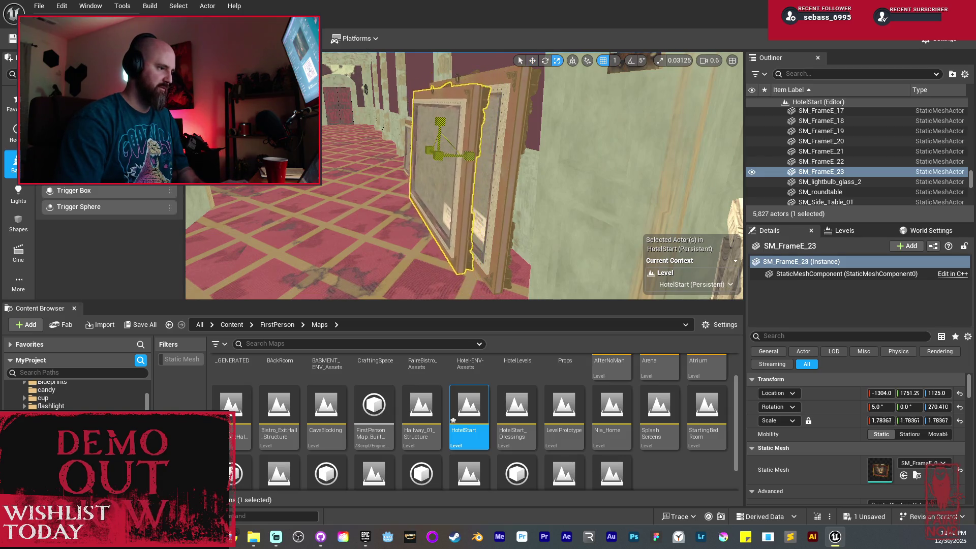
pyautogui.press('w')
pyautogui.moveTo(440, 122)
pyautogui.mouseDown()
pyautogui.moveTo(452, 138)
pyautogui.moveTo(467, 116)
pyautogui.moveTo(463, 163)
pyautogui.moveTo(559, 174)
pyautogui.moveTo(579, 164)
pyautogui.moveTo(538, 173)
pyautogui.mouseUp()
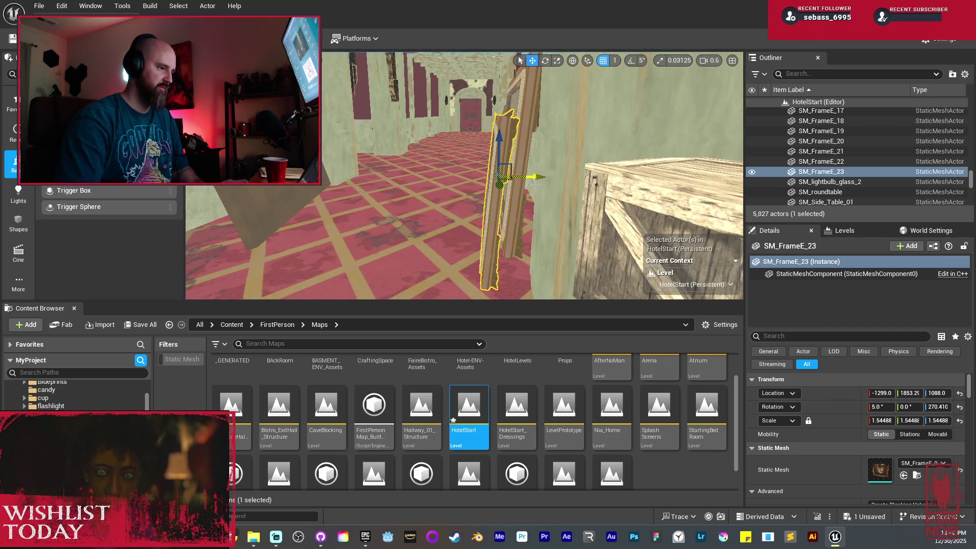
pyautogui.press('e')
pyautogui.moveTo(488, 192)
pyautogui.mouseDown()
pyautogui.moveTo(534, 179)
pyautogui.moveTo(509, 179)
pyautogui.mouseUp()
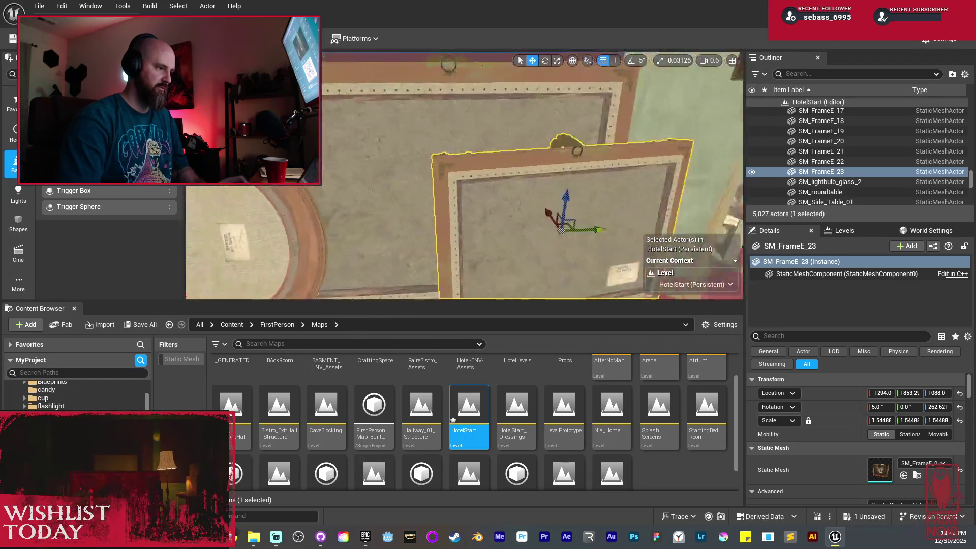
pyautogui.moveTo(508, 179)
pyautogui.mouseDown()
pyautogui.moveTo(402, 176)
pyautogui.moveTo(407, 160)
pyautogui.mouseUp()
# Step: Duplicate PictureFrames_V2_20 with its backing and move the copy away
pyautogui.click(590, 159)
pyautogui.keyDown('ctrl'); pyautogui.click(601, 153); pyautogui.keyUp('ctrl')
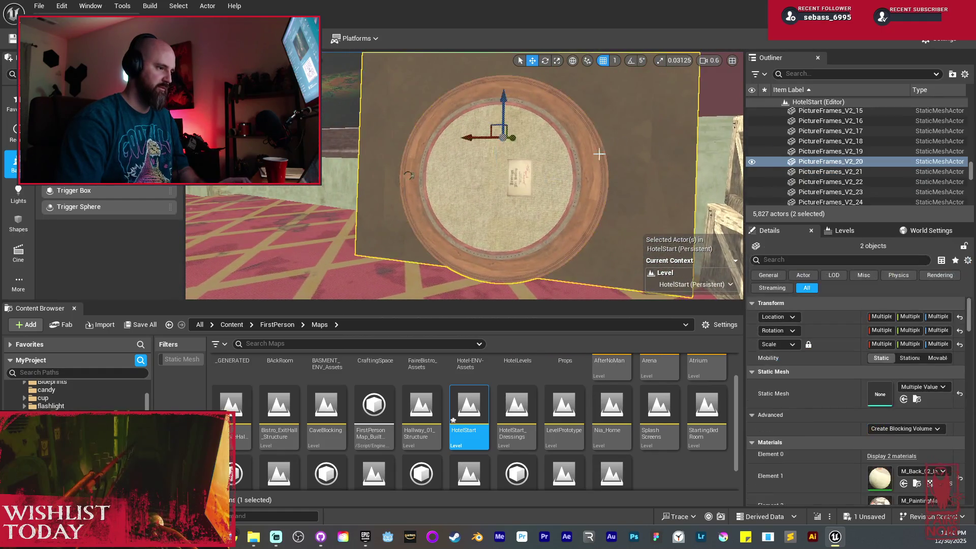
pyautogui.hotkey('ctrl', 'd')
pyautogui.moveTo(362, 195); pyautogui.dragTo(466, 224)
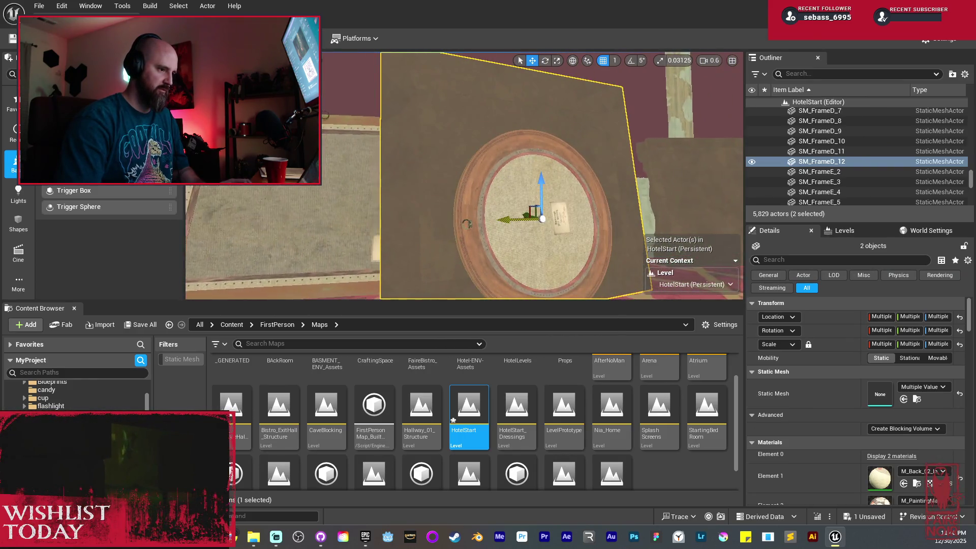
pyautogui.moveTo(461, 182); pyautogui.dragTo(396, 209)
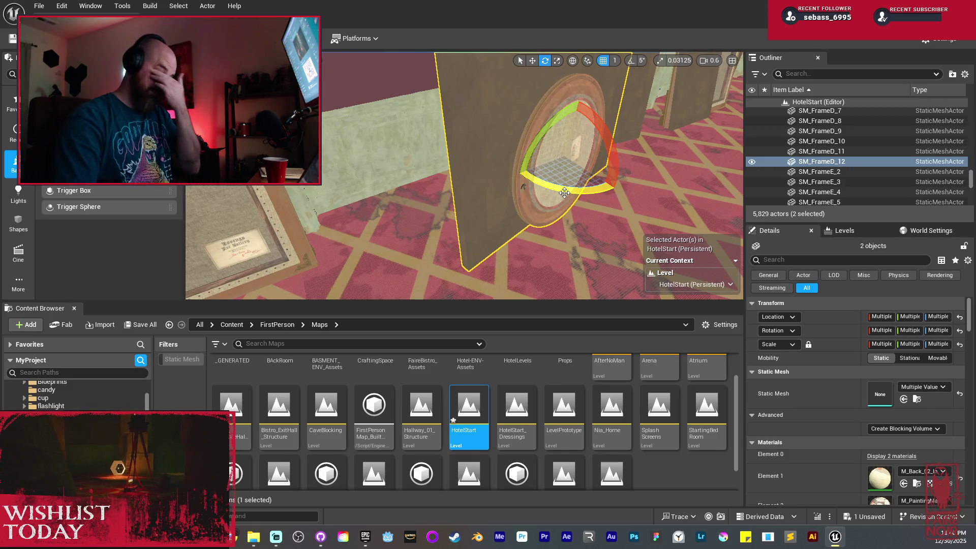
pyautogui.moveTo(556, 190); pyautogui.dragTo(518, 196)
# Step: Place the copied round frame on another hallway wall, tilted about -12.7°
pyautogui.press('w')
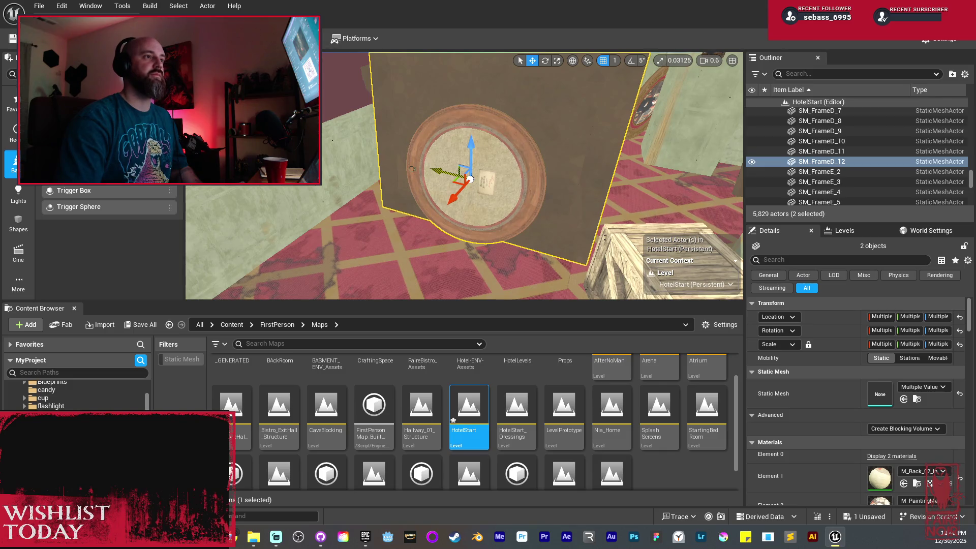
pyautogui.scroll(3, 464, 176)
pyautogui.moveTo(464, 176)
pyautogui.mouseDown()
pyautogui.moveTo(427, 193)
pyautogui.moveTo(432, 168)
pyautogui.moveTo(407, 173)
pyautogui.mouseUp()
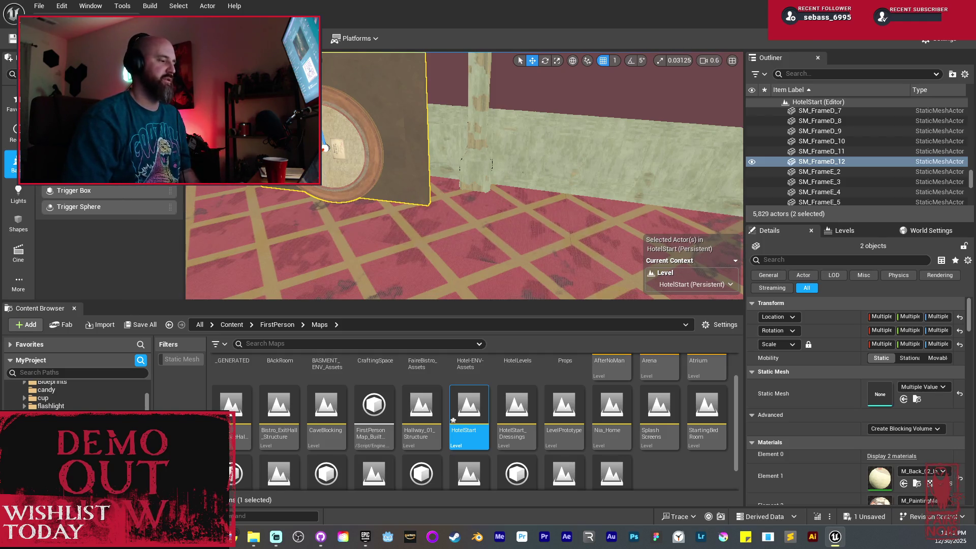
pyautogui.moveTo(388, 145)
pyautogui.mouseDown()
pyautogui.moveTo(406, 145)
pyautogui.moveTo(369, 146)
pyautogui.mouseUp()
pyautogui.moveTo(553, 221)
pyautogui.mouseDown()
pyautogui.moveTo(518, 205)
pyautogui.moveTo(452, 205)
pyautogui.mouseUp()
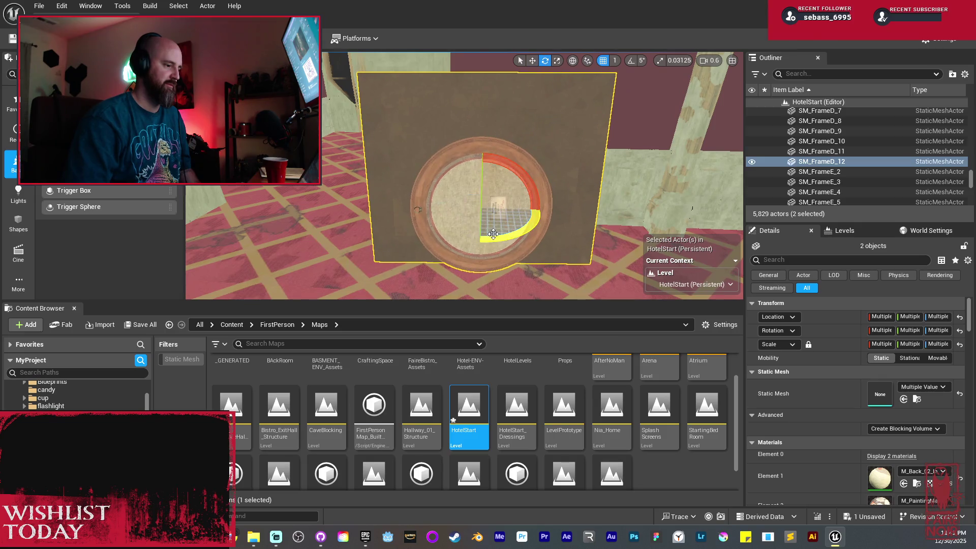
pyautogui.moveTo(493, 233)
pyautogui.mouseDown()
pyautogui.moveTo(479, 235)
pyautogui.moveTo(501, 217)
pyautogui.moveTo(531, 233)
pyautogui.mouseUp()
pyautogui.press('w')
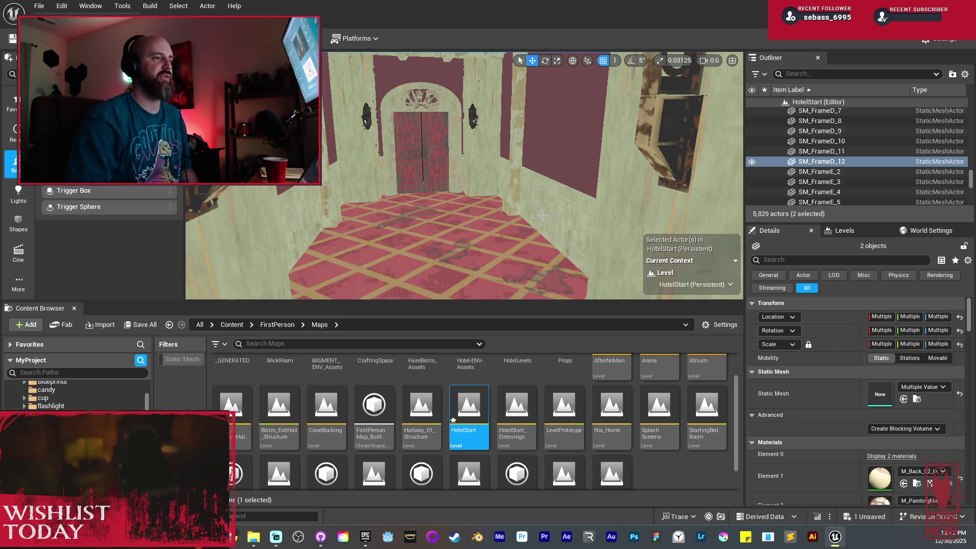
pyautogui.moveTo(531, 232)
pyautogui.mouseDown()
pyautogui.moveTo(482, 232)
pyautogui.moveTo(531, 185)
pyautogui.mouseUp()
# Step: Duplicate the two leaning picture frames and shift the copies aside
pyautogui.click(482, 177)
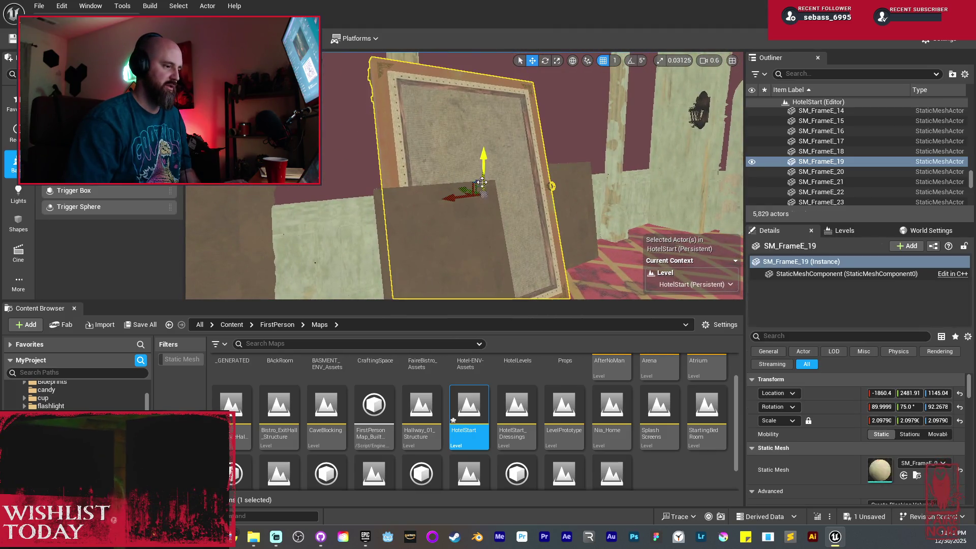
pyautogui.keyDown('ctrl'); pyautogui.click(572, 203); pyautogui.keyUp('ctrl')
pyautogui.moveTo(572, 203); pyautogui.dragTo(528, 165)
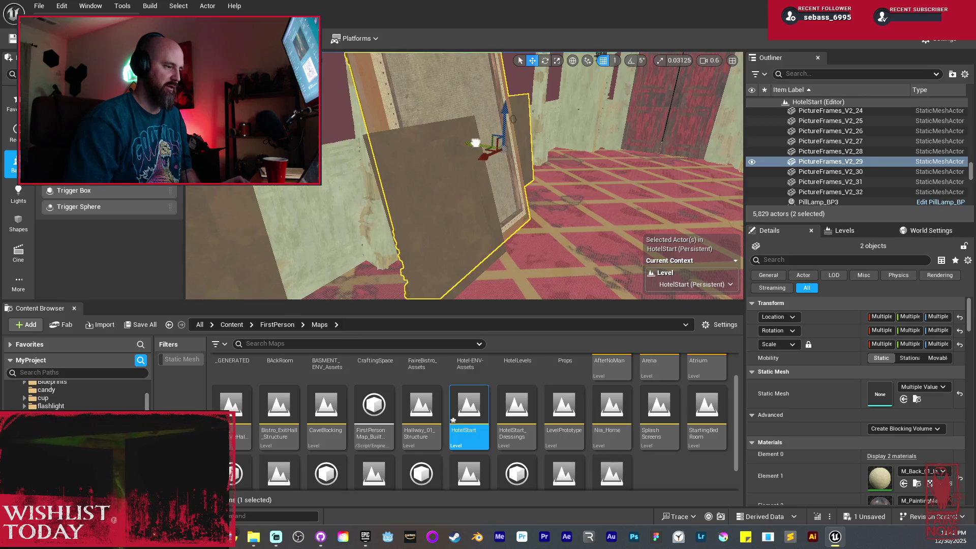
pyautogui.keyDown('alt'); pyautogui.moveTo(475, 143); pyautogui.dragTo(527, 159); pyautogui.keyUp('alt')
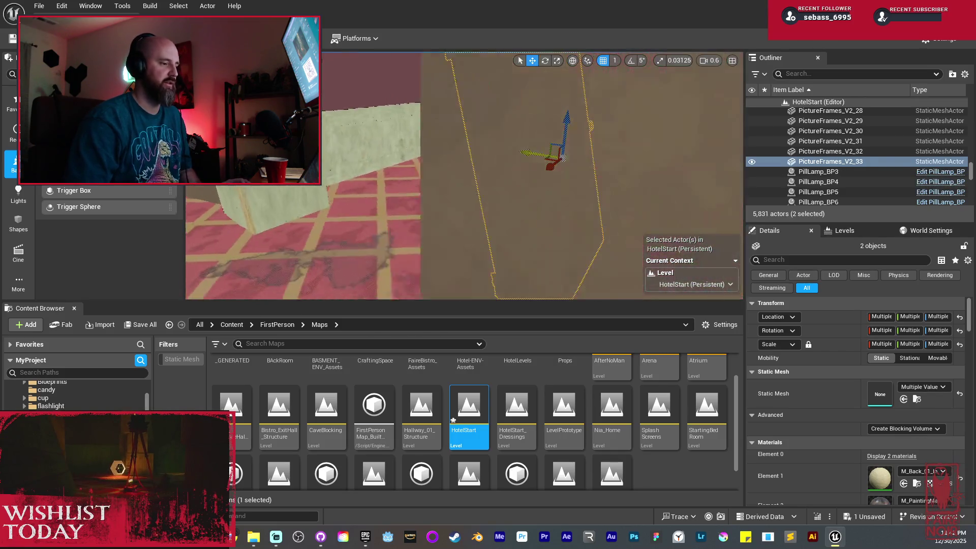
pyautogui.moveTo(457, 203); pyautogui.dragTo(437, 168)
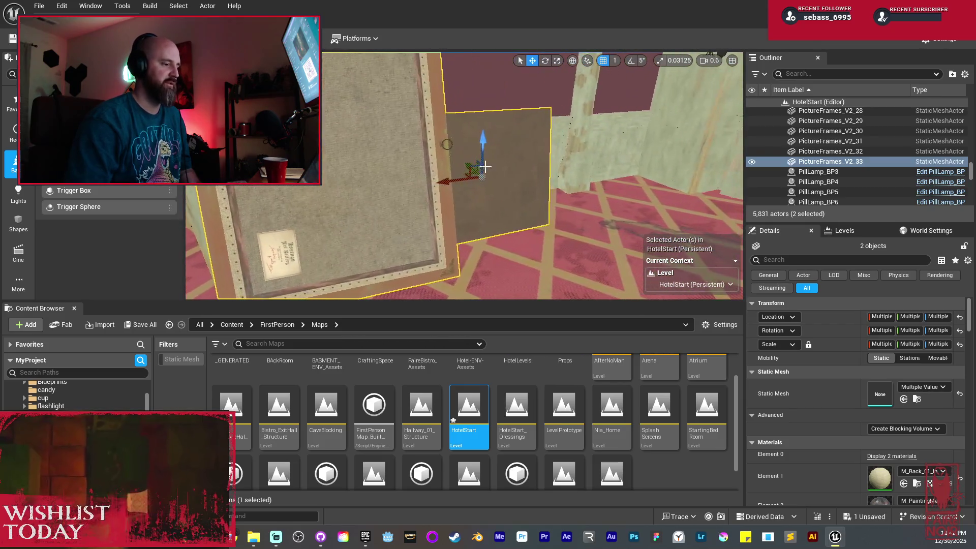
pyautogui.moveTo(558, 166); pyautogui.dragTo(534, 184)
pyautogui.moveTo(450, 130)
pyautogui.mouseDown()
pyautogui.moveTo(475, 183)
pyautogui.moveTo(457, 186)
pyautogui.mouseUp()
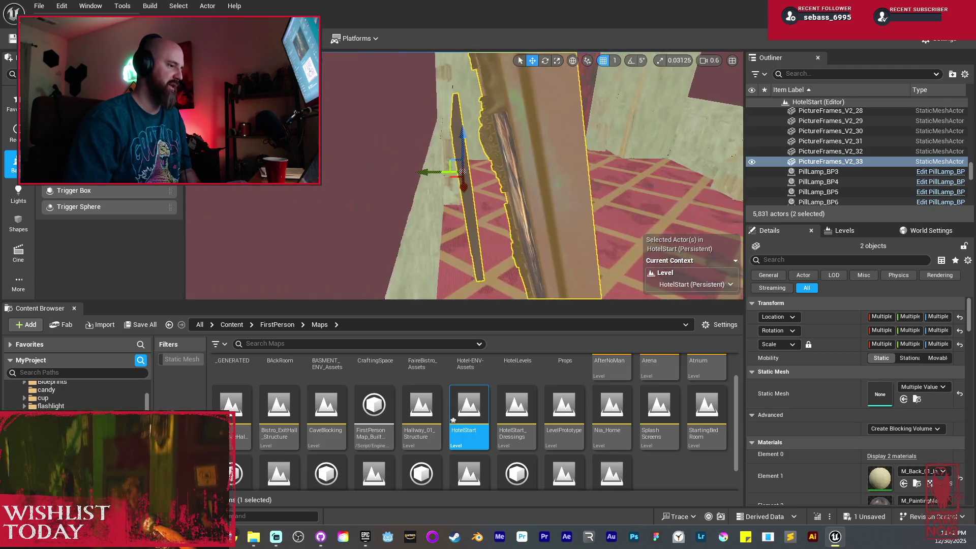
pyautogui.moveTo(457, 186); pyautogui.dragTo(452, 178)
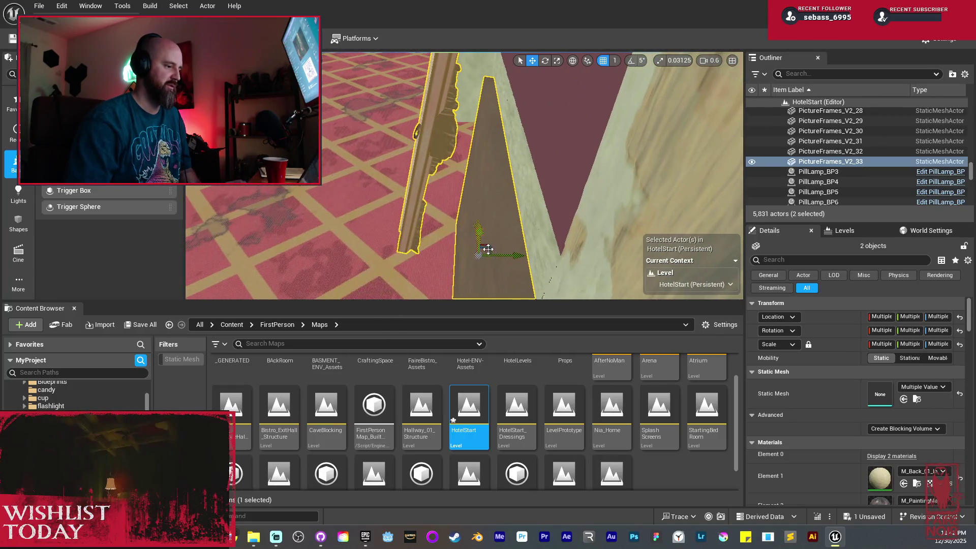
pyautogui.moveTo(518, 226); pyautogui.dragTo(490, 150)
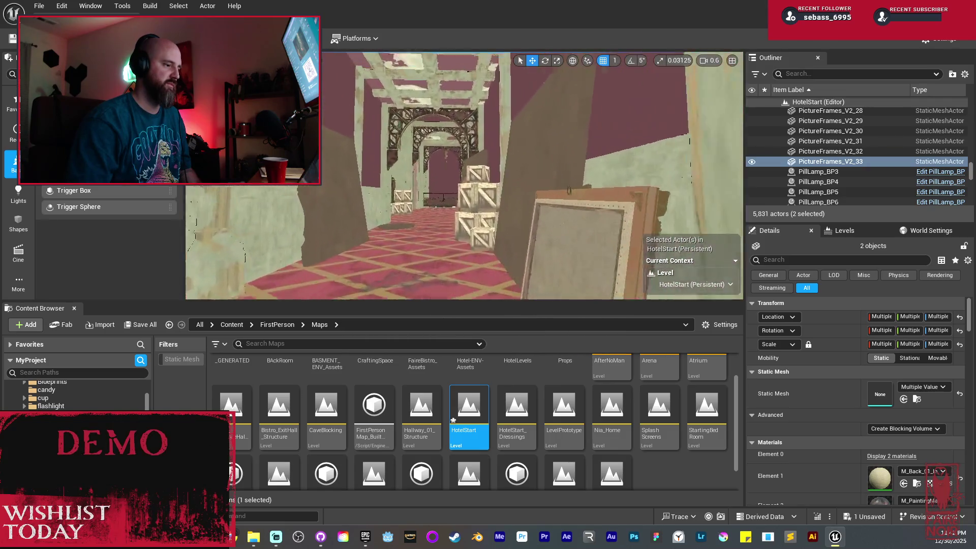
pyautogui.moveTo(491, 150); pyautogui.dragTo(488, 145)
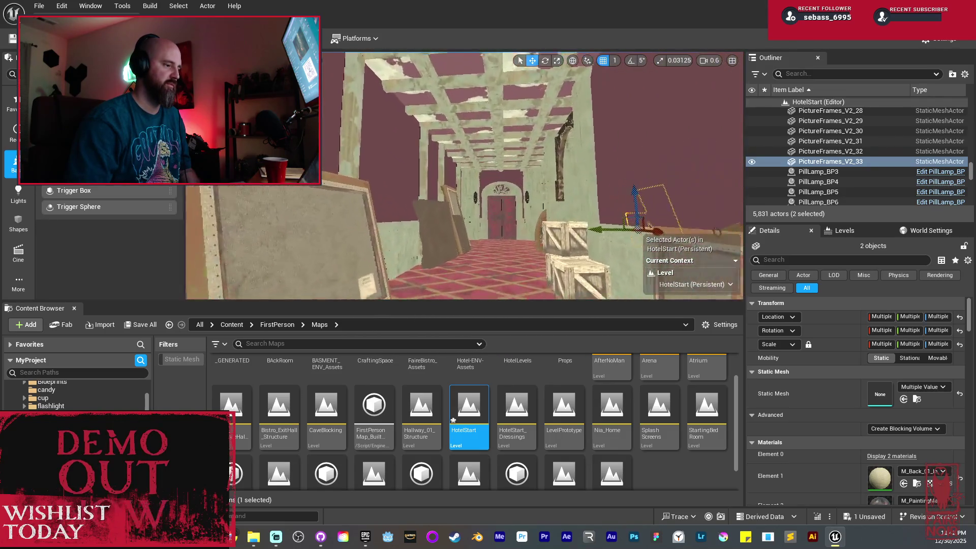
# Step: Copy the large leaning frame as SM_FrameD_13 and place it at -1231, 900, 1091
pyautogui.click(325, 222)
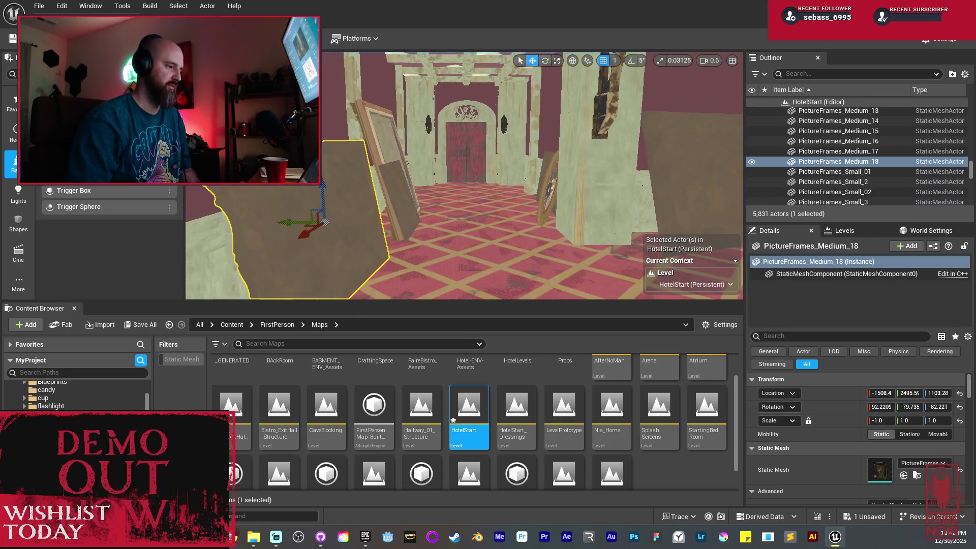
pyautogui.moveTo(342, 167); pyautogui.dragTo(401, 170)
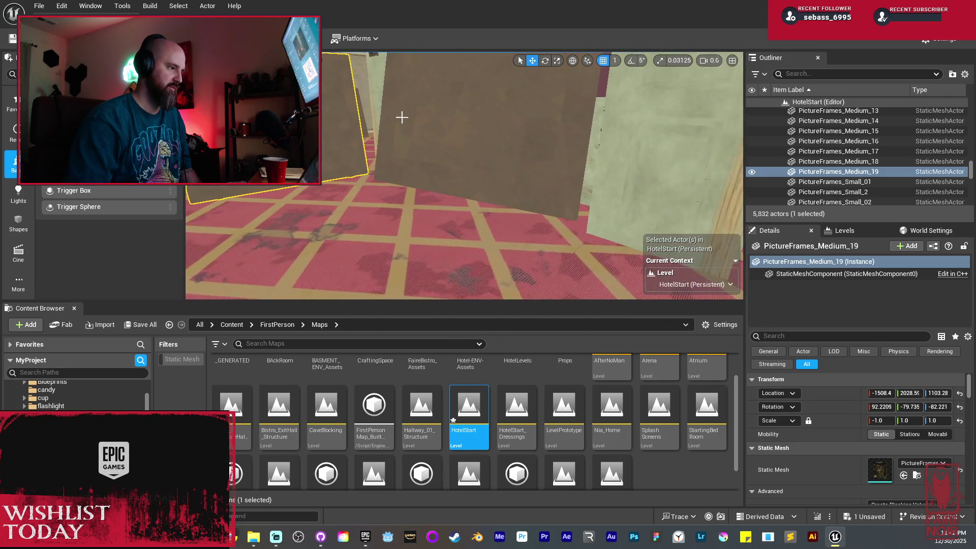
pyautogui.moveTo(401, 170)
pyautogui.mouseDown()
pyautogui.moveTo(394, 148)
pyautogui.moveTo(427, 161)
pyautogui.moveTo(437, 152)
pyautogui.mouseUp()
pyautogui.press('f')
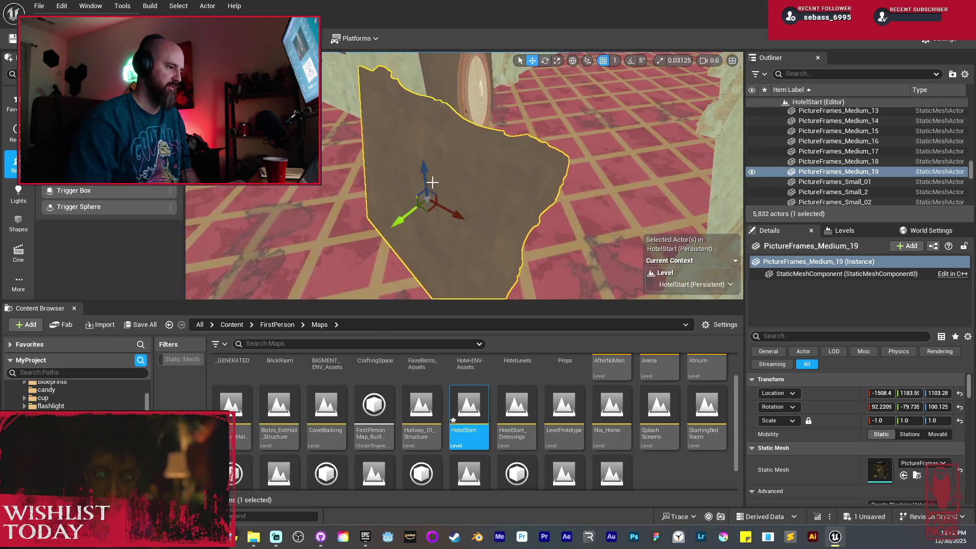
pyautogui.moveTo(448, 213)
pyautogui.mouseDown()
pyautogui.moveTo(389, 179)
pyautogui.moveTo(337, 188)
pyautogui.moveTo(524, 172)
pyautogui.mouseUp()
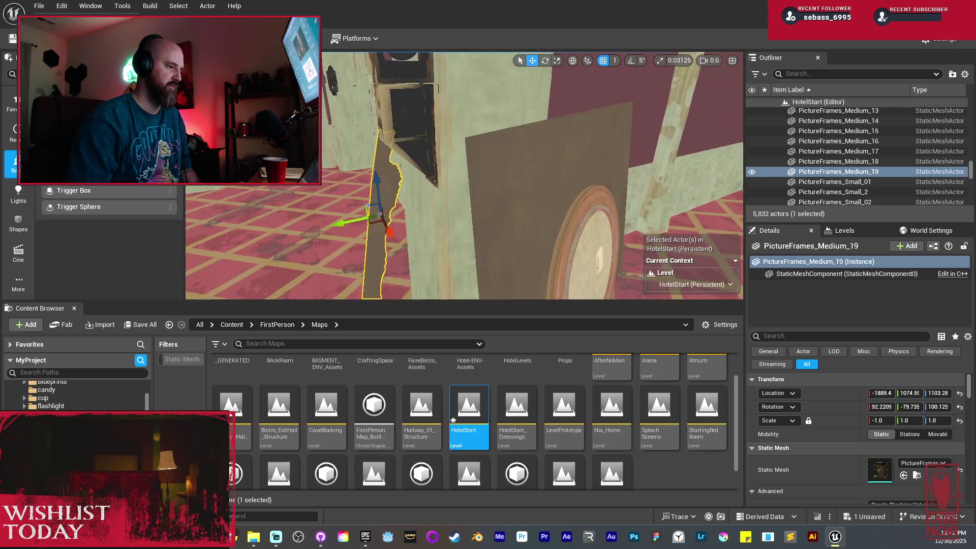
pyautogui.moveTo(354, 222)
pyautogui.mouseDown()
pyautogui.moveTo(376, 218)
pyautogui.moveTo(285, 219)
pyautogui.moveTo(373, 197)
pyautogui.moveTo(491, 209)
pyautogui.mouseUp()
pyautogui.click(490, 208)
# Step: Copy the round frame down the hall and add an angled copy of the rectangular frame
pyautogui.moveTo(616, 219)
pyautogui.mouseDown()
pyautogui.moveTo(548, 234)
pyautogui.moveTo(544, 203)
pyautogui.moveTo(518, 206)
pyautogui.moveTo(555, 222)
pyautogui.mouseUp()
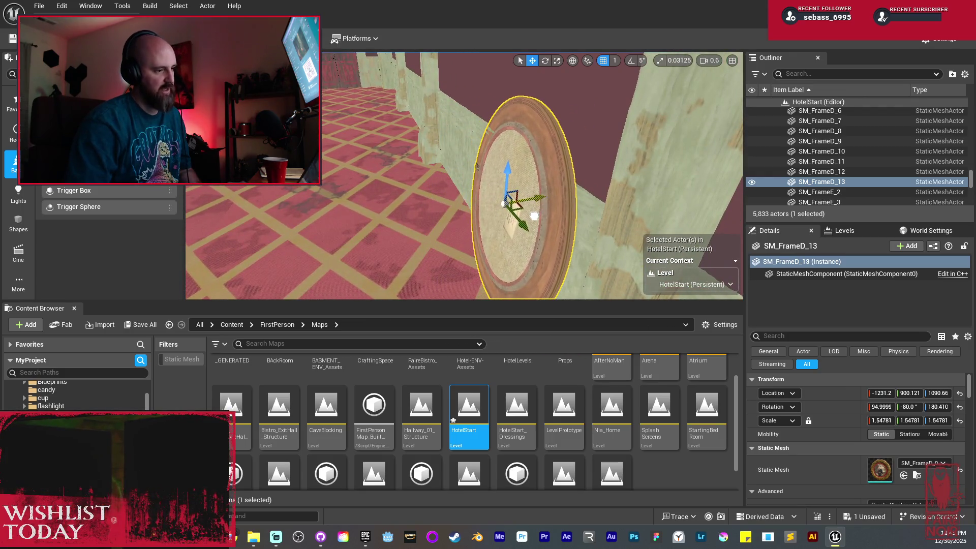
pyautogui.moveTo(556, 222)
pyautogui.mouseDown()
pyautogui.moveTo(502, 173)
pyautogui.moveTo(511, 162)
pyautogui.moveTo(494, 202)
pyautogui.mouseUp()
pyautogui.click(493, 201)
pyautogui.moveTo(569, 189)
pyautogui.mouseDown()
pyautogui.moveTo(513, 188)
pyautogui.moveTo(583, 191)
pyautogui.moveTo(473, 199)
pyautogui.mouseUp()
pyautogui.press('e')
pyautogui.moveTo(532, 183)
pyautogui.mouseDown()
pyautogui.moveTo(524, 196)
pyautogui.moveTo(515, 186)
pyautogui.moveTo(584, 186)
pyautogui.mouseUp()
pyautogui.press('w')
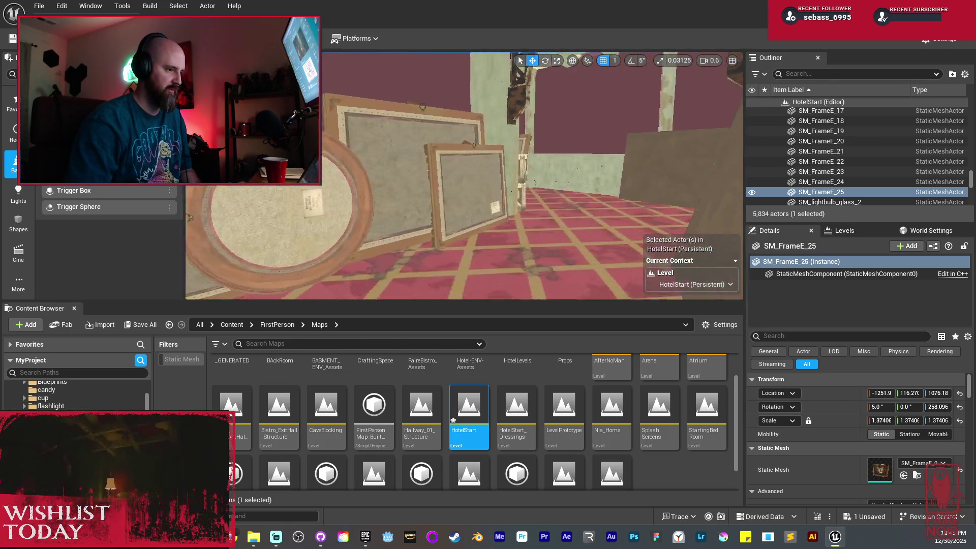
# Step: Copy another rectangular frame twice across the hall, the latest at -1478, -187.7, 1125
pyautogui.click(514, 163)
pyautogui.moveTo(628, 171); pyautogui.dragTo(447, 173)
pyautogui.press('f')
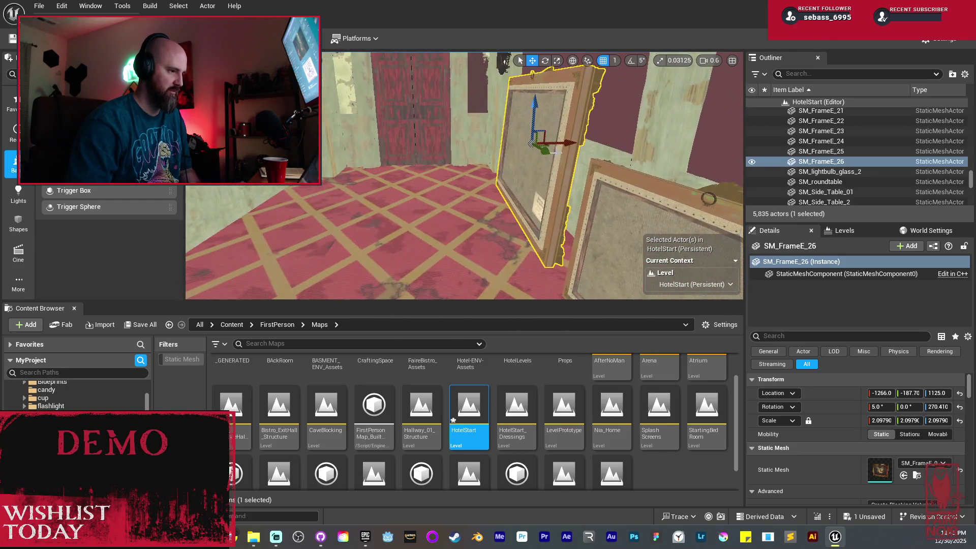
pyautogui.moveTo(570, 144); pyautogui.dragTo(442, 144)
pyautogui.rightClick(384, 153)
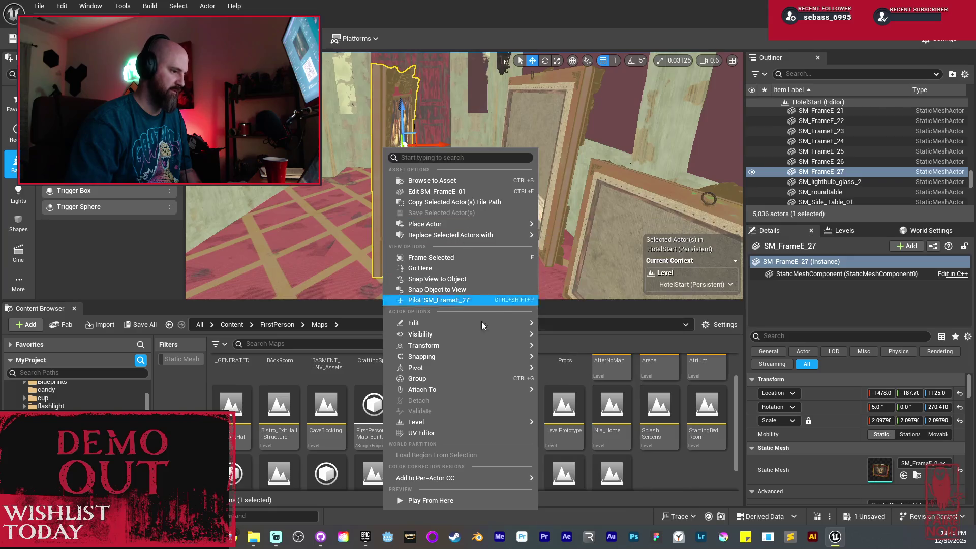
# Step: Mirror the frame copy along X and position it near the wall corner
pyautogui.moveTo(474, 350)
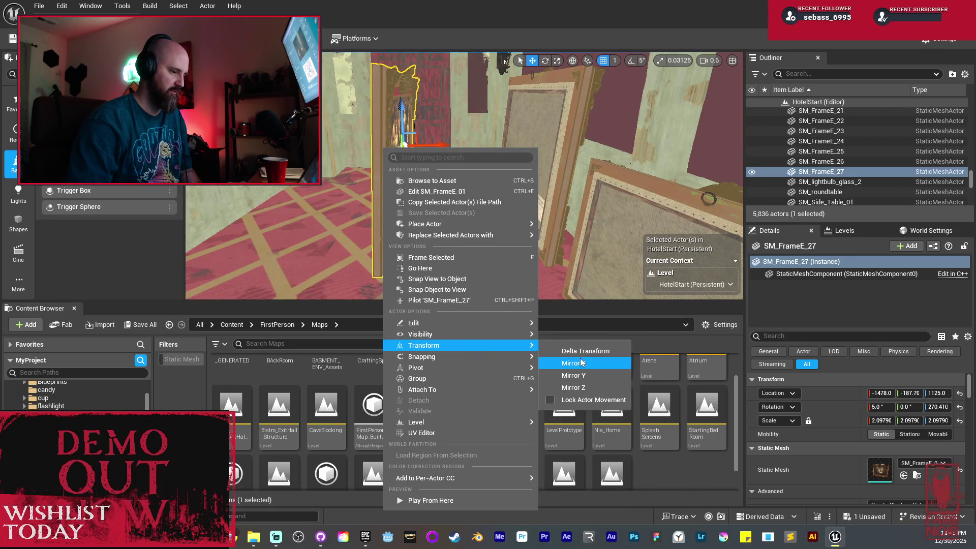
pyautogui.click(573, 363)
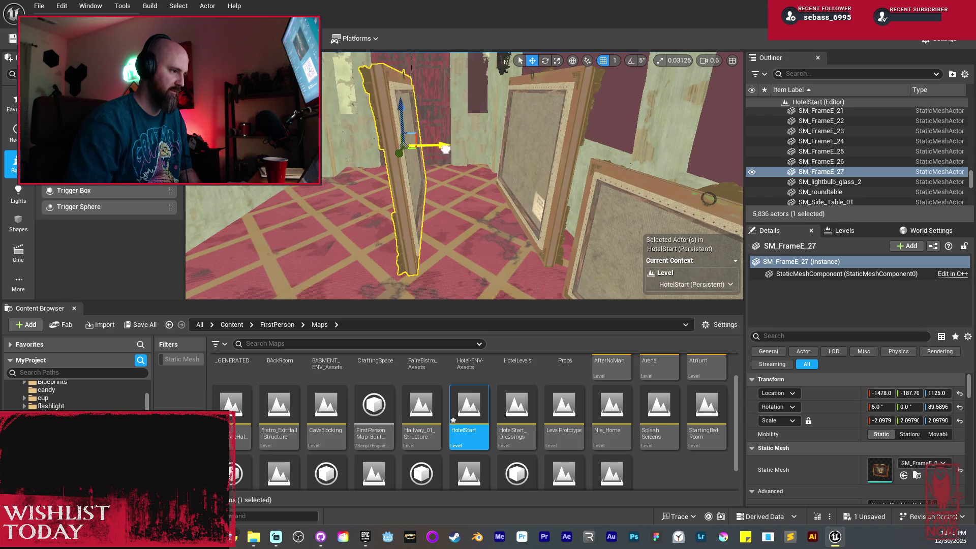
pyautogui.moveTo(442, 145); pyautogui.dragTo(371, 147)
pyautogui.press('f')
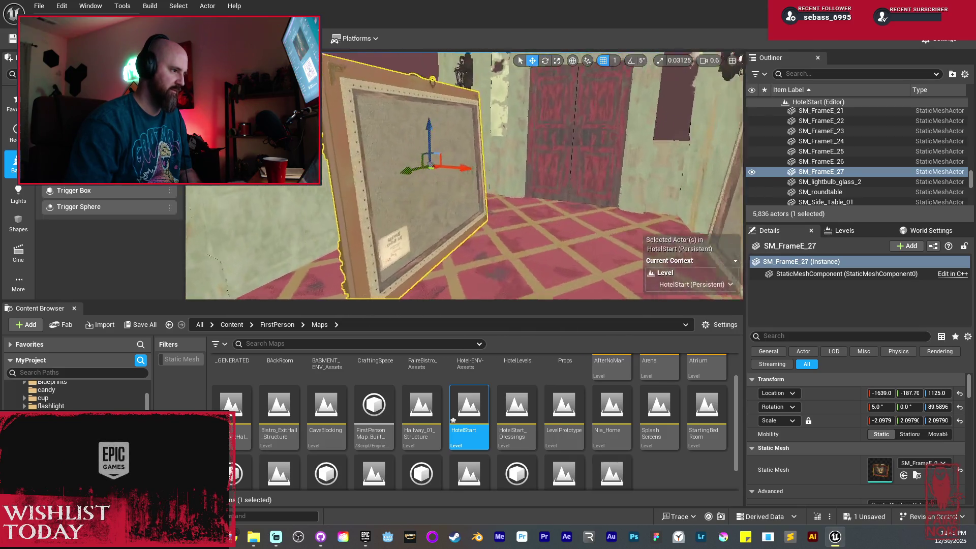
pyautogui.moveTo(401, 160)
pyautogui.mouseDown()
pyautogui.moveTo(439, 172)
pyautogui.moveTo(503, 165)
pyautogui.mouseUp()
pyautogui.press('e')
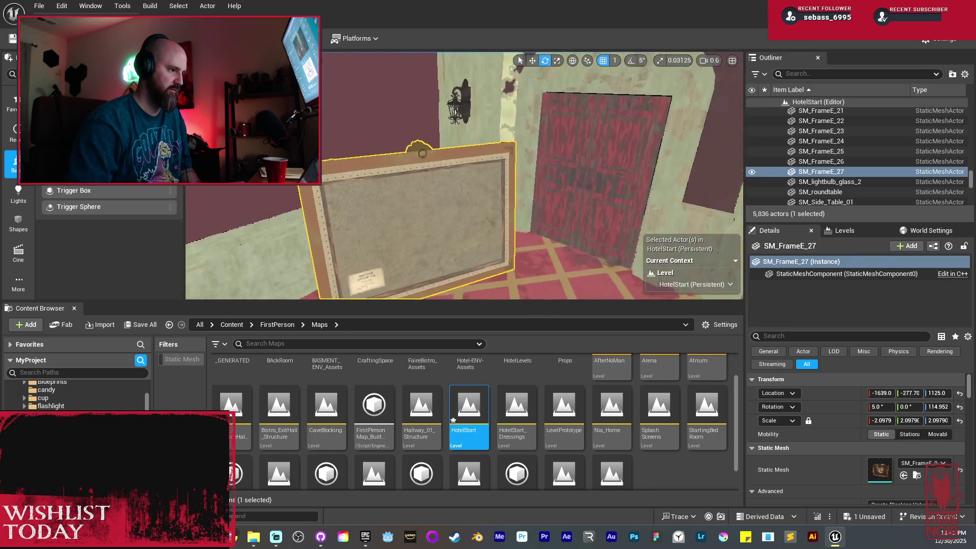
pyautogui.press('w')
pyautogui.moveTo(502, 186); pyautogui.dragTo(487, 186)
pyautogui.moveTo(427, 189); pyautogui.dragTo(433, 179)
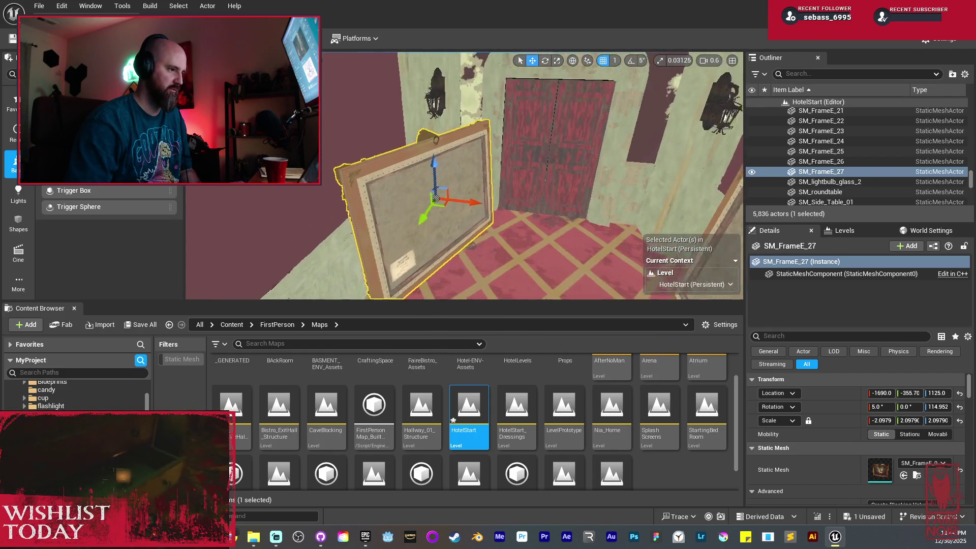
pyautogui.scroll(5, 435, 176)
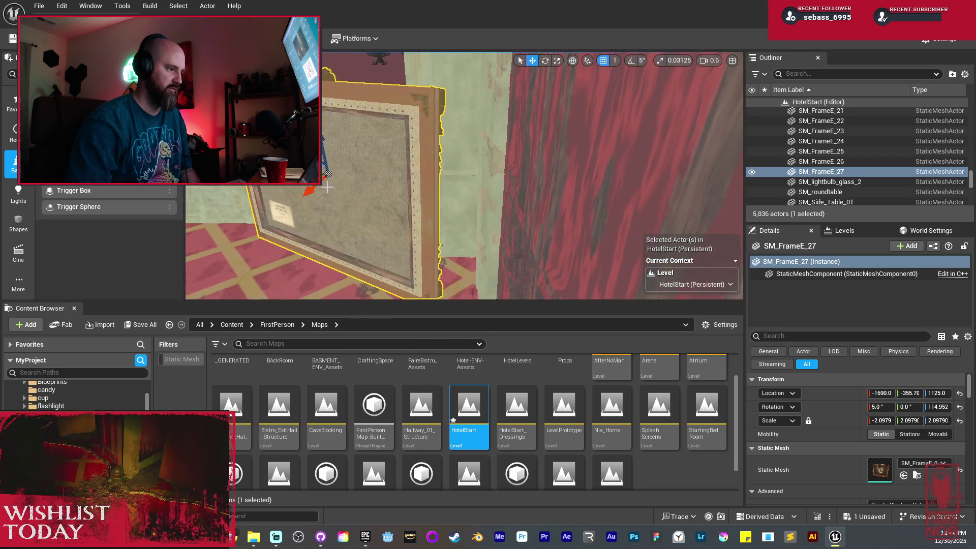
pyautogui.moveTo(310, 172)
pyautogui.mouseDown()
pyautogui.moveTo(325, 181)
pyautogui.moveTo(336, 216)
pyautogui.moveTo(489, 227)
pyautogui.moveTo(459, 183)
pyautogui.moveTo(490, 187)
pyautogui.moveTo(437, 203)
pyautogui.moveTo(396, 239)
pyautogui.moveTo(508, 204)
pyautogui.mouseUp()
# Step: Duplicate the frame on the right wall, move the copy toward the back wall, and turn it
pyautogui.click(573, 158)
pyautogui.moveTo(573, 157)
pyautogui.mouseDown()
pyautogui.moveTo(659, 164)
pyautogui.moveTo(504, 179)
pyautogui.mouseUp()
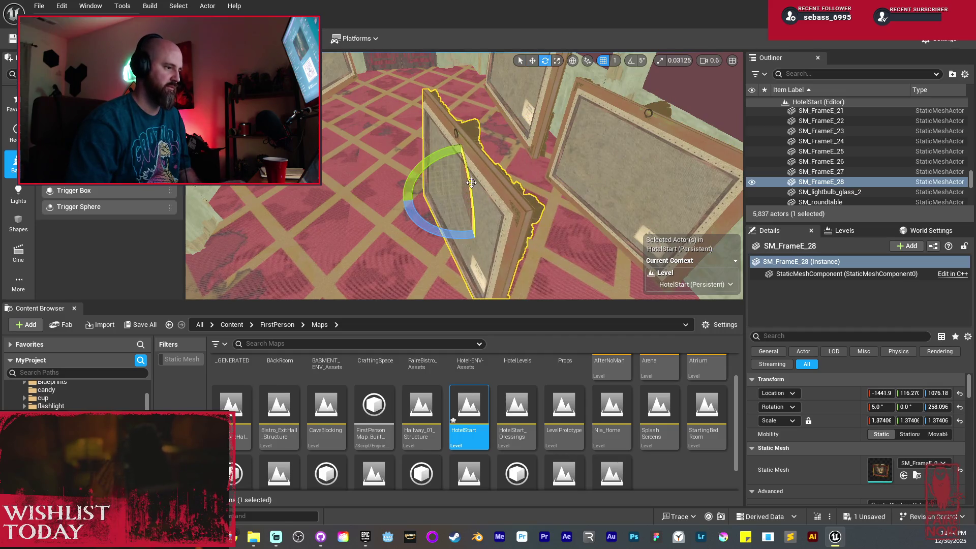
pyautogui.moveTo(468, 222); pyautogui.dragTo(438, 141)
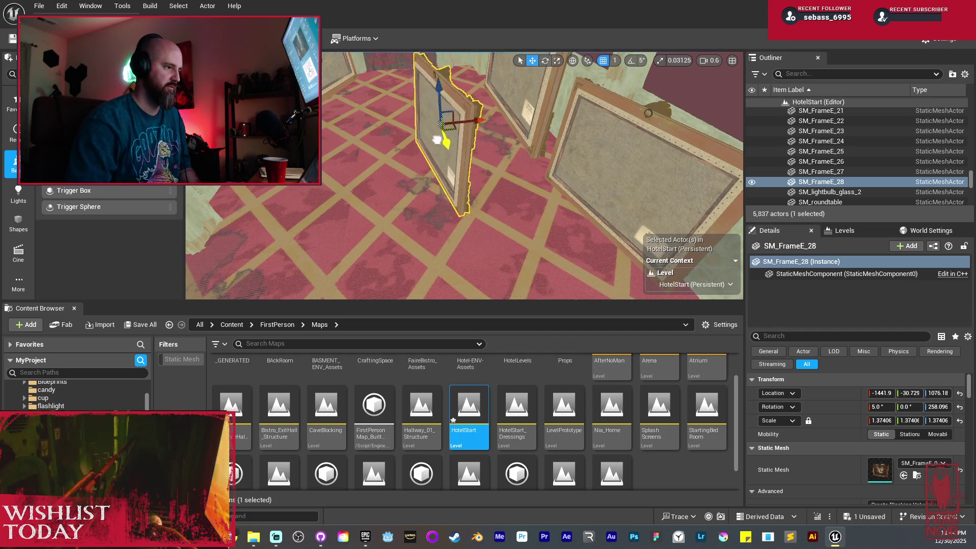
pyautogui.moveTo(422, 101); pyautogui.dragTo(324, 125)
pyautogui.press('f')
pyautogui.press('e')
pyautogui.moveTo(526, 170)
pyautogui.mouseDown()
pyautogui.moveTo(484, 206)
pyautogui.moveTo(510, 193)
pyautogui.moveTo(496, 197)
pyautogui.mouseUp()
pyautogui.press('f')
pyautogui.press('f')
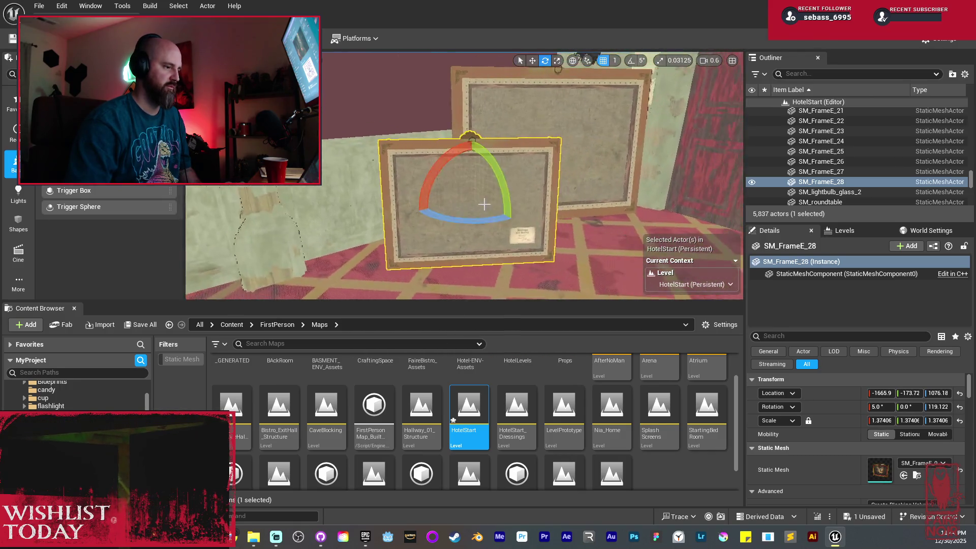
# Step: In local space, rotate SM_FrameE_28 upright about 92° and raise it slightly
pyautogui.click(573, 61)
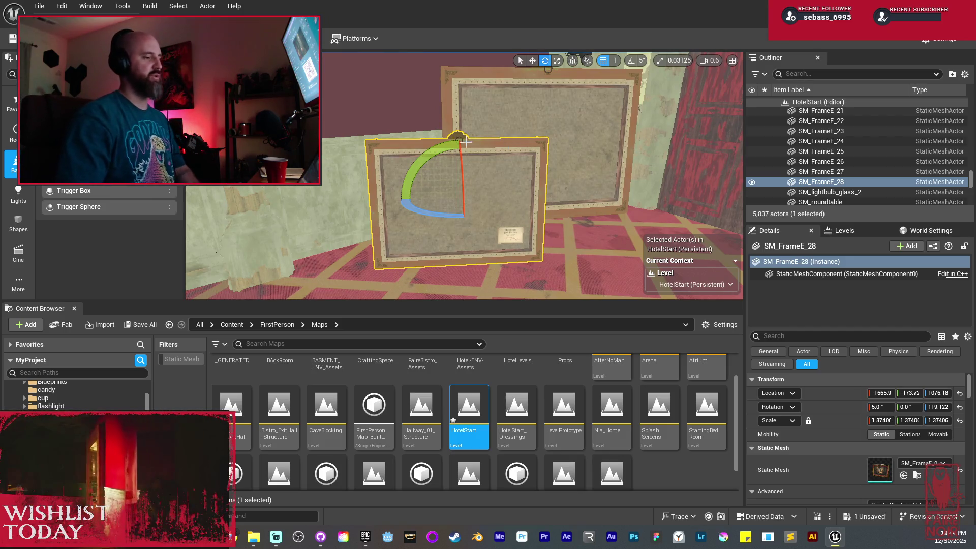
pyautogui.moveTo(453, 145); pyautogui.dragTo(402, 196)
pyautogui.press('w')
pyautogui.moveTo(457, 224)
pyautogui.mouseDown()
pyautogui.moveTo(440, 187)
pyautogui.moveTo(499, 190)
pyautogui.moveTo(348, 167)
pyautogui.moveTo(534, 164)
pyautogui.moveTo(485, 152)
pyautogui.mouseUp()
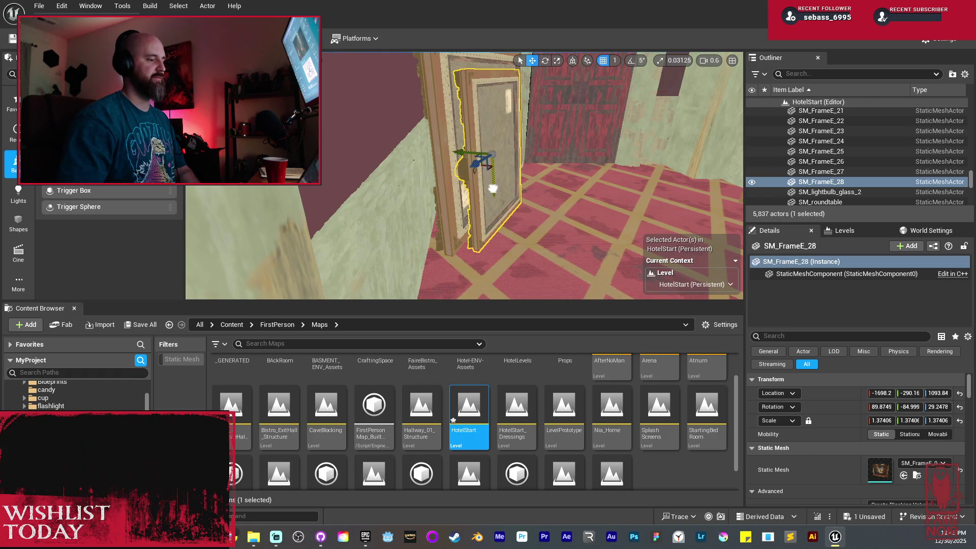
pyautogui.moveTo(491, 186)
pyautogui.mouseDown()
pyautogui.moveTo(475, 224)
pyautogui.moveTo(428, 239)
pyautogui.moveTo(428, 203)
pyautogui.moveTo(428, 223)
pyautogui.moveTo(413, 226)
pyautogui.moveTo(494, 226)
pyautogui.mouseUp()
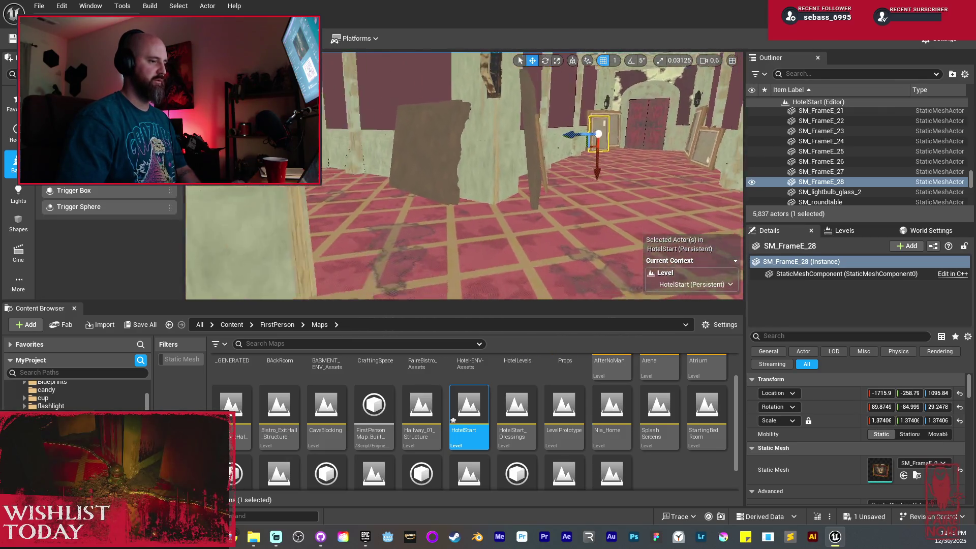
pyautogui.click(467, 205)
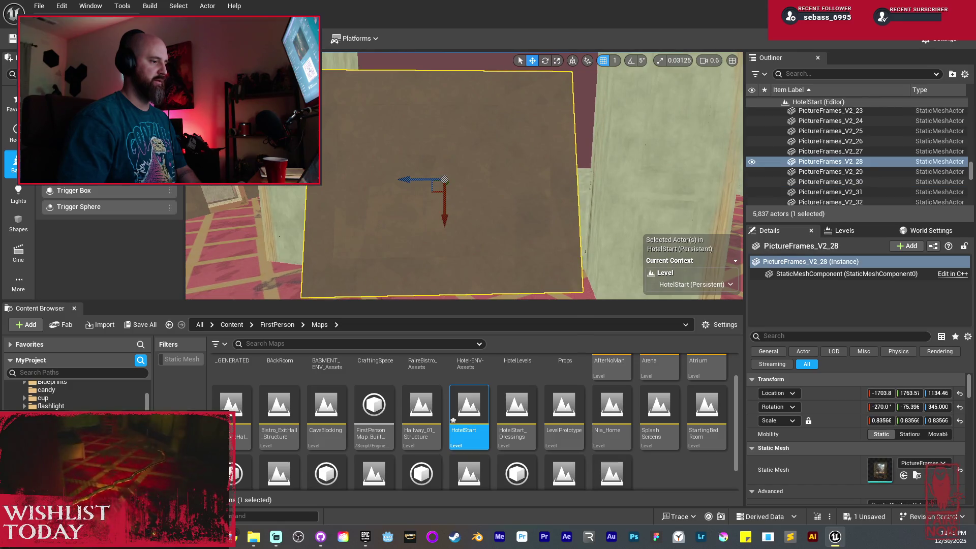
# Step: Copy PictureFrames_V2_28 along the wall as PictureFrames_V2_34, tilt it, deselect, and switch to Lit
pyautogui.moveTo(491, 158)
pyautogui.mouseDown()
pyautogui.moveTo(460, 167)
pyautogui.moveTo(468, 208)
pyautogui.mouseUp()
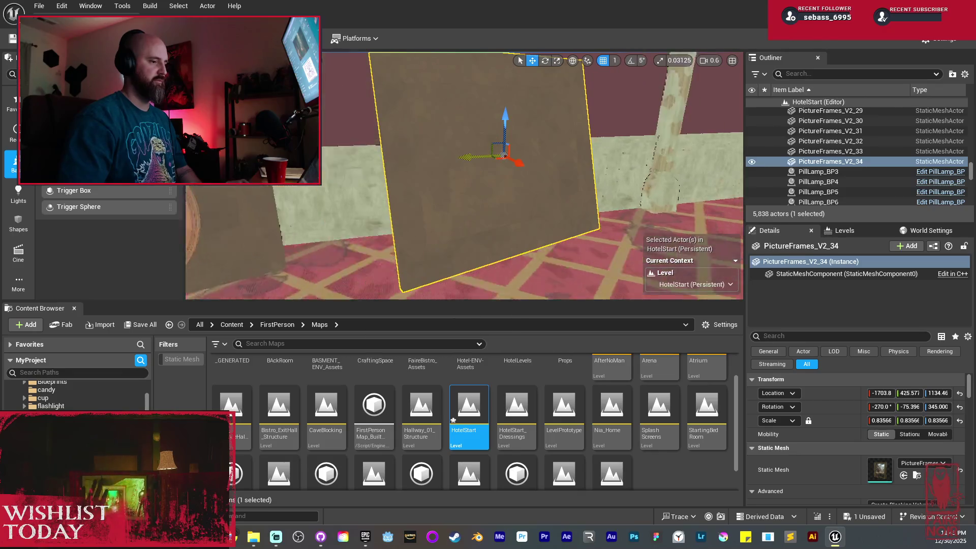
pyautogui.moveTo(403, 153); pyautogui.dragTo(421, 158)
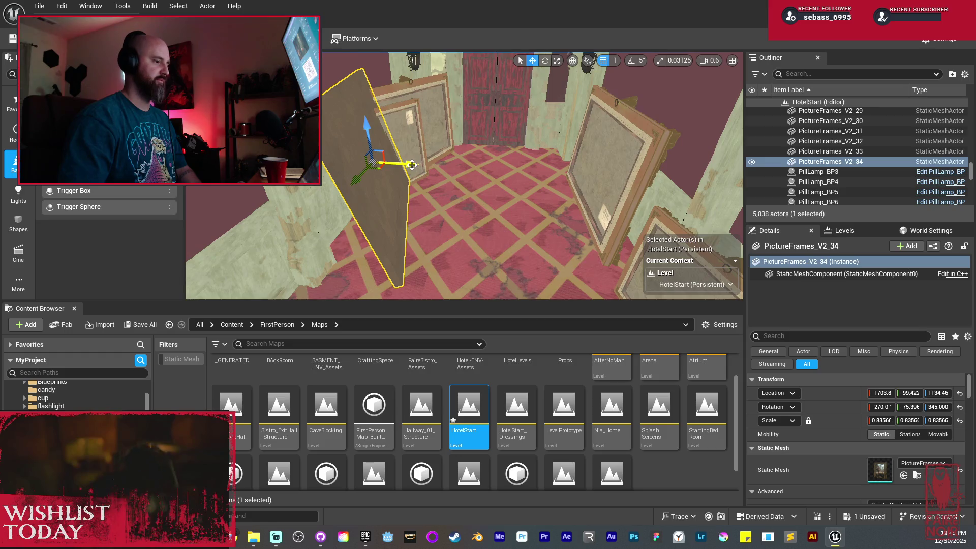
pyautogui.moveTo(329, 201)
pyautogui.mouseDown()
pyautogui.moveTo(403, 195)
pyautogui.moveTo(432, 214)
pyautogui.moveTo(427, 182)
pyautogui.moveTo(354, 251)
pyautogui.moveTo(338, 228)
pyautogui.moveTo(285, 241)
pyautogui.moveTo(400, 218)
pyautogui.moveTo(414, 198)
pyautogui.moveTo(447, 188)
pyautogui.mouseUp()
pyautogui.press('w')
pyautogui.hotkey('alt', '4')
pyautogui.press('Escape')
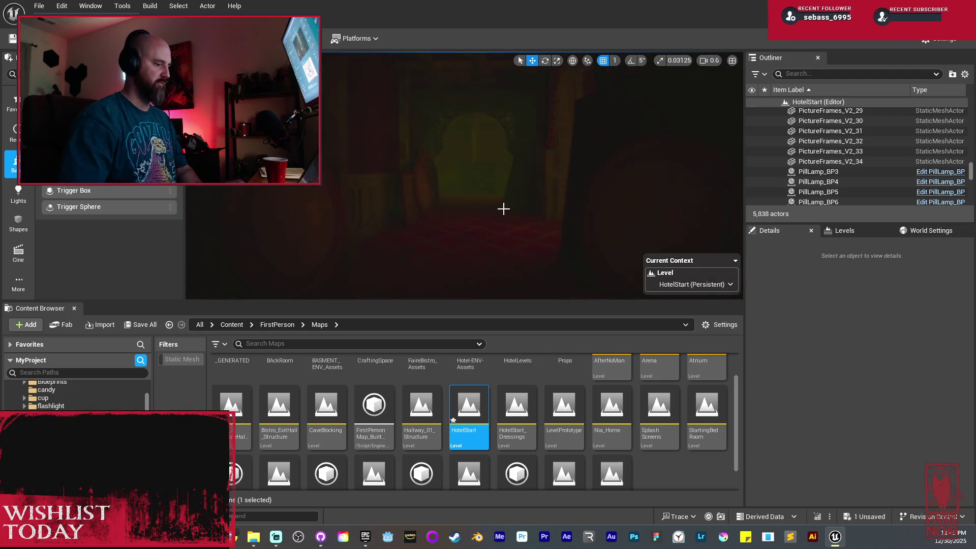
# Step: Return to Unlit, fly down the corridor, and nudge SM_FrameD_8 5 units along Y
pyautogui.hotkey('alt', '3')
pyautogui.moveTo(501, 207); pyautogui.dragTo(520, 205)
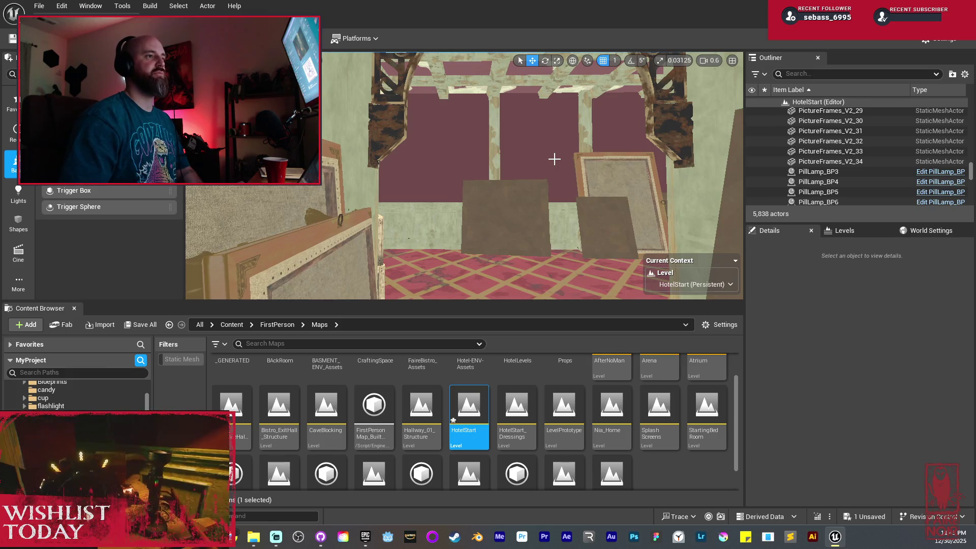
pyautogui.moveTo(554, 159)
pyautogui.mouseDown()
pyautogui.moveTo(483, 127)
pyautogui.moveTo(510, 130)
pyautogui.moveTo(559, 159)
pyautogui.mouseUp()
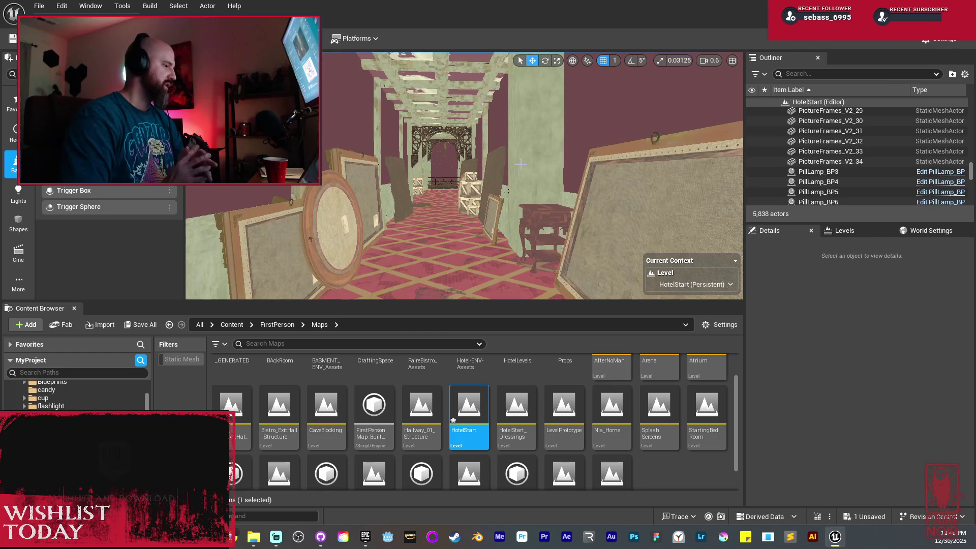
pyautogui.press('w')
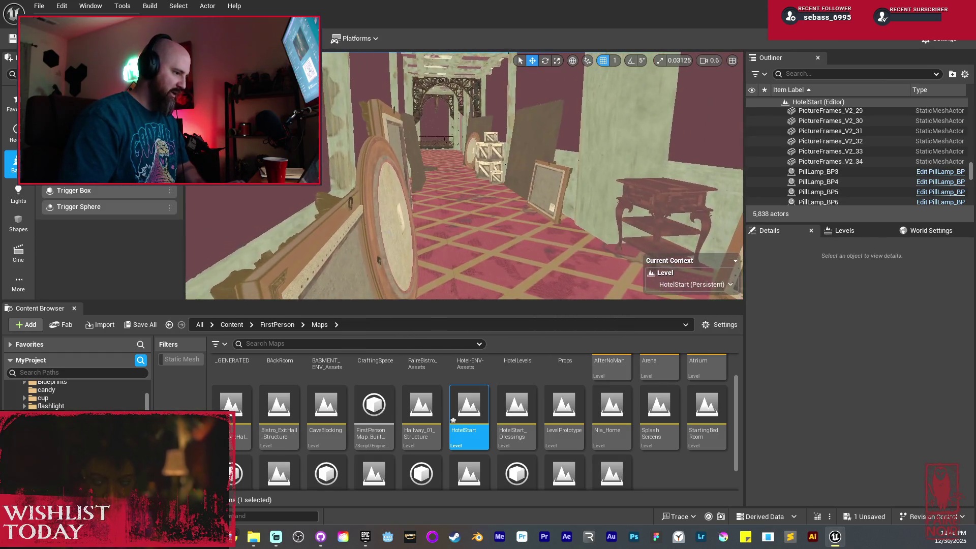
pyautogui.click(442, 226)
pyautogui.moveTo(452, 197); pyautogui.dragTo(454, 195)
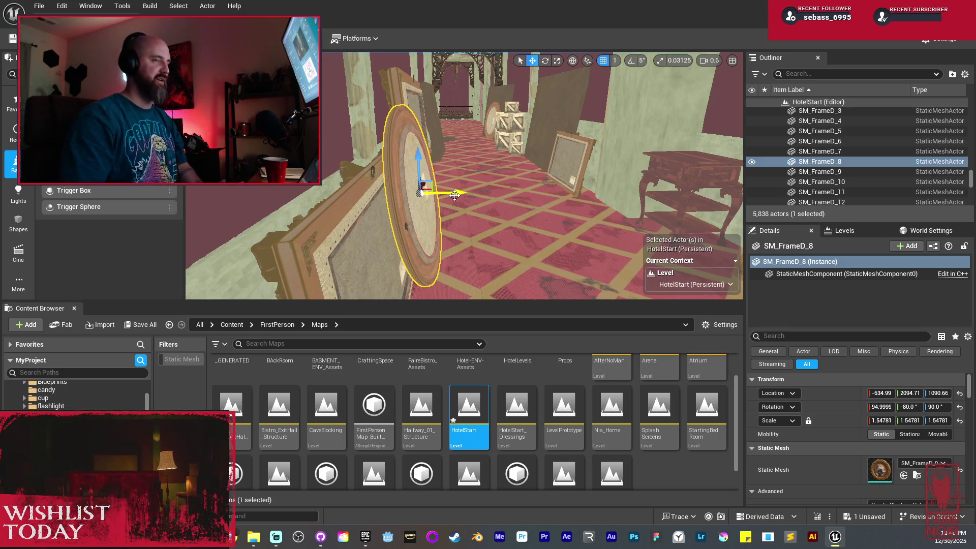
pyautogui.moveTo(454, 194); pyautogui.dragTo(443, 176)
# Step: Select the three wooden crates, duplicate them, and move the copies toward the wall
pyautogui.click(470, 188)
pyautogui.keyDown('ctrl'); pyautogui.click(467, 264); pyautogui.keyUp('ctrl')
pyautogui.keyDown('ctrl'); pyautogui.click(568, 256); pyautogui.keyUp('ctrl')
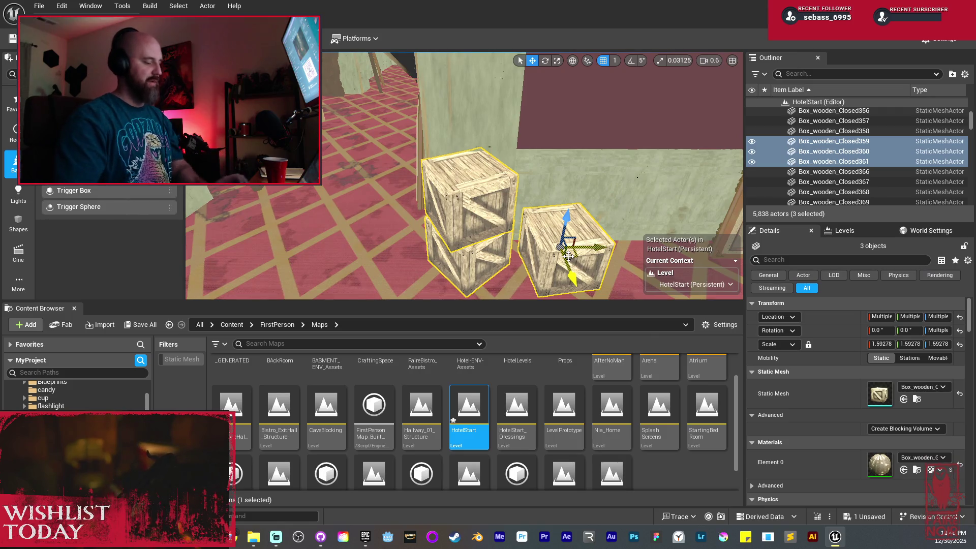
pyautogui.moveTo(607, 245); pyautogui.dragTo(468, 218)
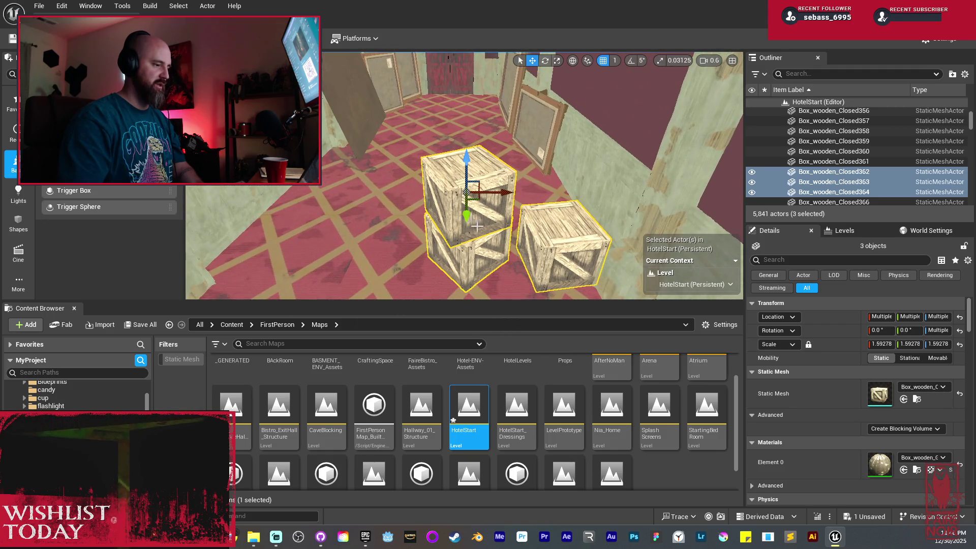
pyautogui.moveTo(508, 188)
pyautogui.mouseDown()
pyautogui.moveTo(522, 237)
pyautogui.moveTo(559, 234)
pyautogui.mouseUp()
pyautogui.press('e')
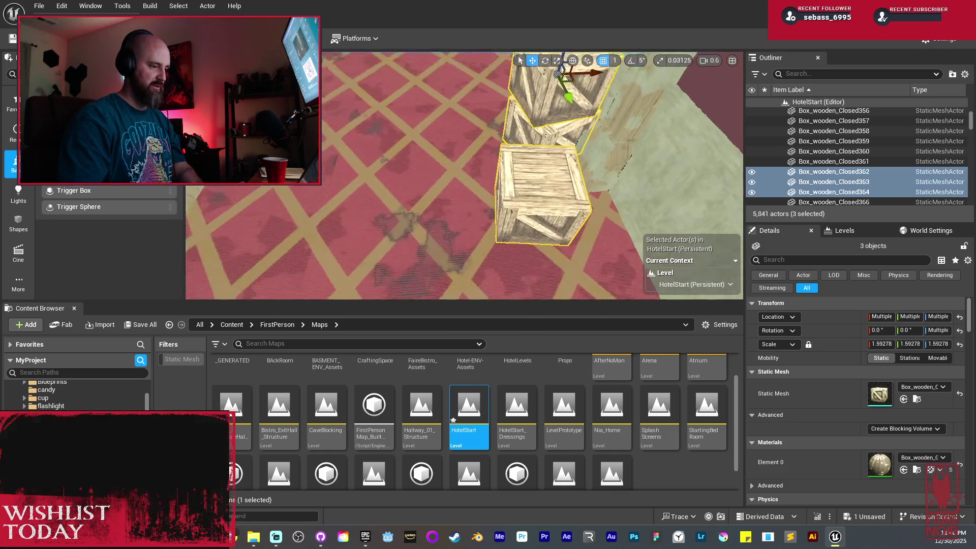
pyautogui.click(471, 153)
# Step: Copy a crate beside the pile and set another copy flush on top of the stack
pyautogui.press('a')
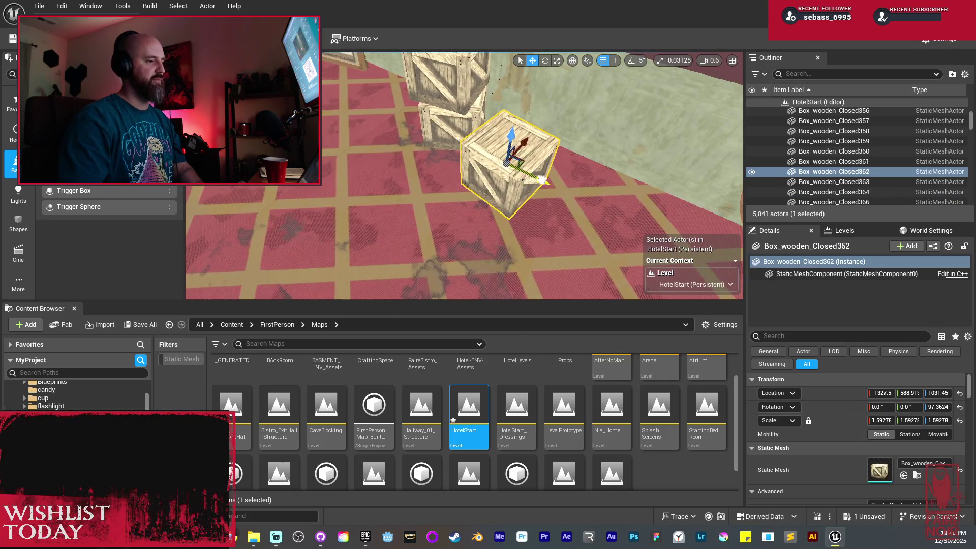
pyautogui.moveTo(563, 178)
pyautogui.mouseDown()
pyautogui.moveTo(576, 175)
pyautogui.moveTo(555, 190)
pyautogui.mouseUp()
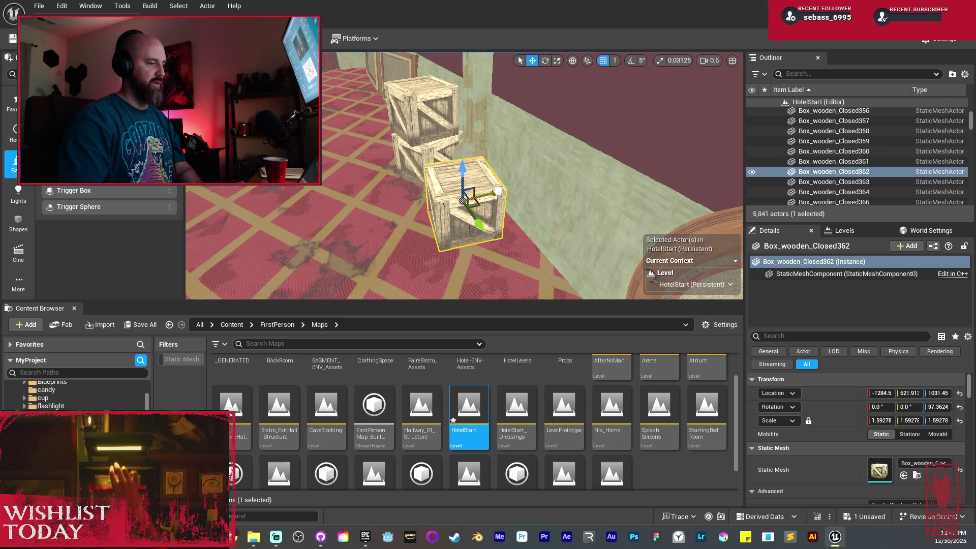
pyautogui.moveTo(447, 188); pyautogui.dragTo(529, 230)
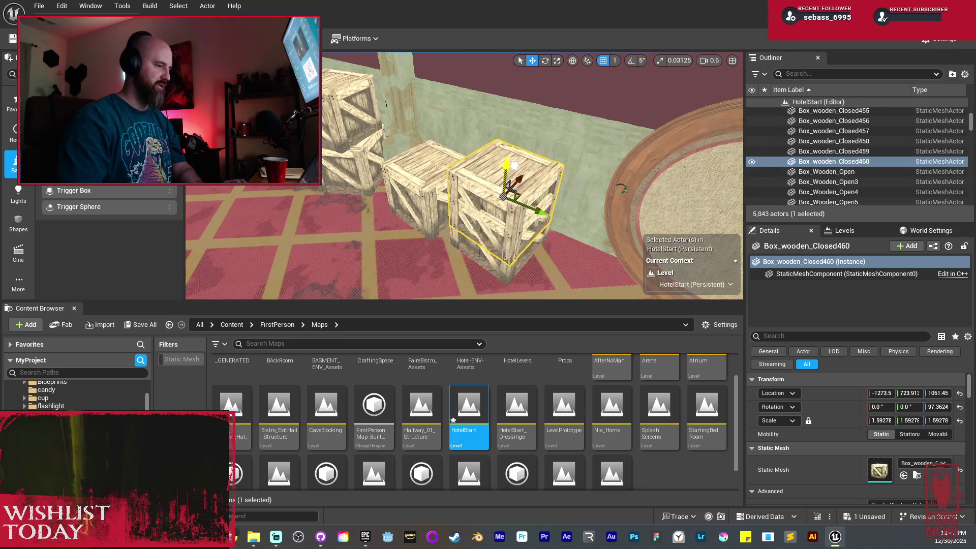
pyautogui.moveTo(509, 133); pyautogui.dragTo(503, 132)
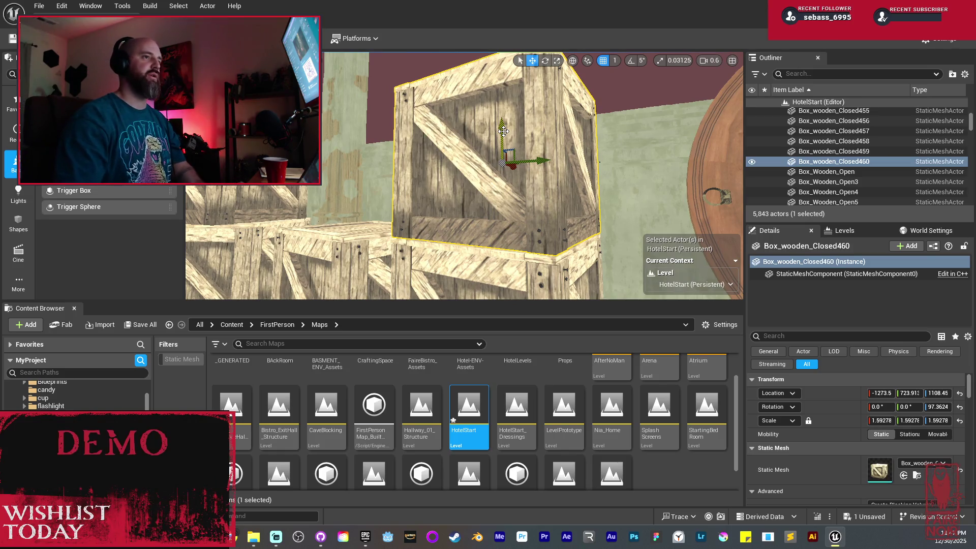
pyautogui.moveTo(544, 162)
pyautogui.mouseDown()
pyautogui.moveTo(415, 200)
pyautogui.moveTo(507, 117)
pyautogui.moveTo(507, 54)
pyautogui.mouseUp()
pyautogui.moveTo(492, 150)
pyautogui.mouseDown()
pyautogui.moveTo(492, 95)
pyautogui.moveTo(514, 132)
pyautogui.mouseUp()
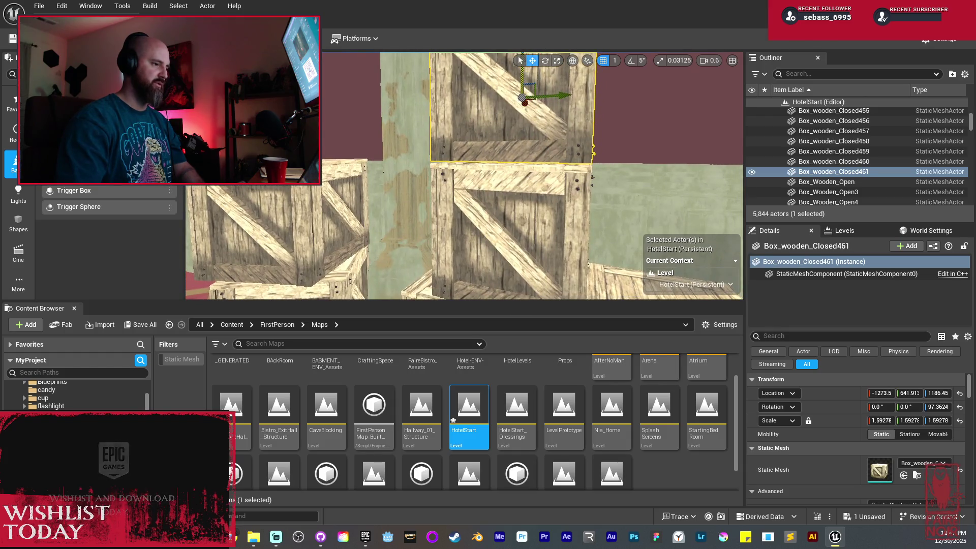
pyautogui.moveTo(520, 75); pyautogui.dragTo(520, 76)
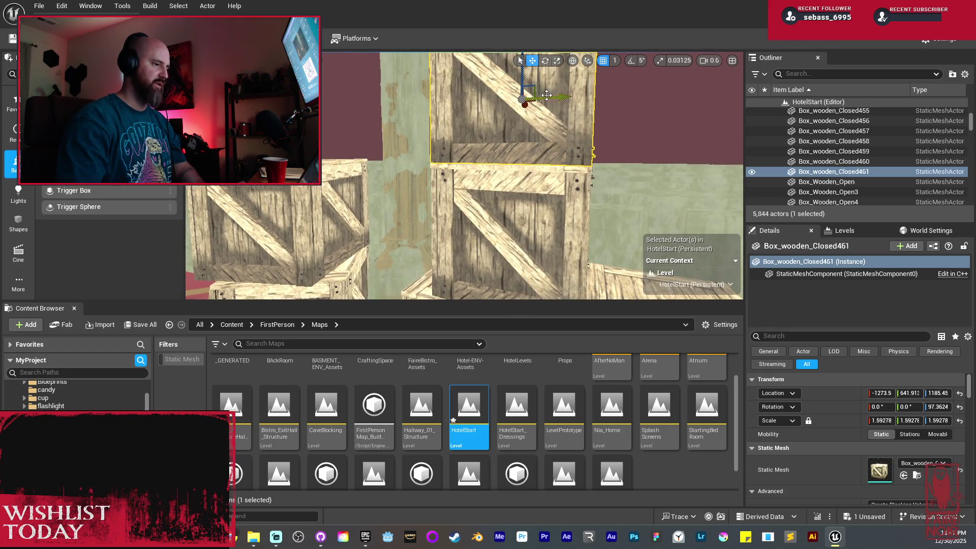
# Step: Copy a crate along the wall, turn it about 77°, and place another copy lower left
pyautogui.moveTo(559, 97); pyautogui.dragTo(335, 116)
pyautogui.press('e')
pyautogui.moveTo(488, 122)
pyautogui.mouseDown()
pyautogui.moveTo(523, 108)
pyautogui.moveTo(483, 101)
pyautogui.mouseUp()
pyautogui.hotkey('ctrl', 'd')
pyautogui.press('w')
pyautogui.moveTo(559, 158); pyautogui.dragTo(462, 161)
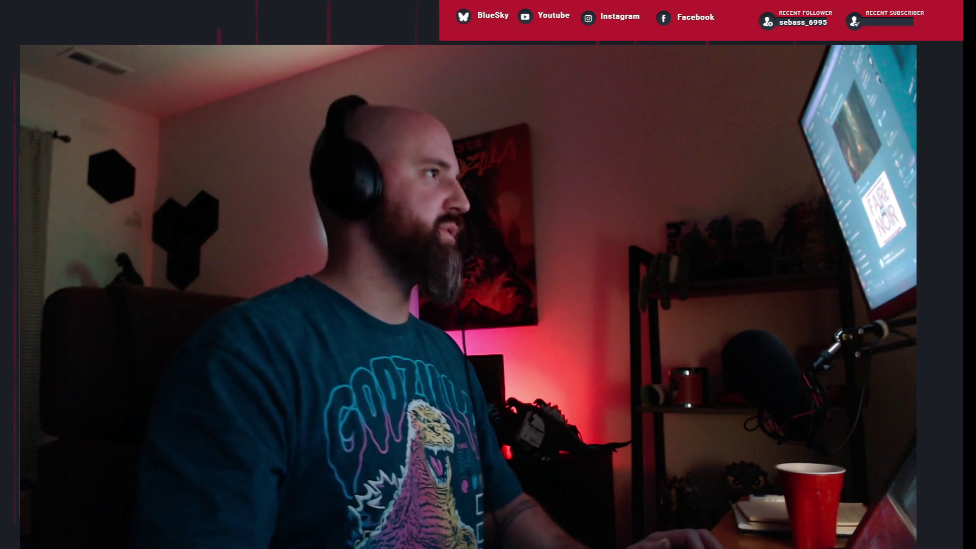
# Step: Raise the camera speed and fly forward through the hotel hallways
pyautogui.scroll(1, 458, 220)
pyautogui.press('w')
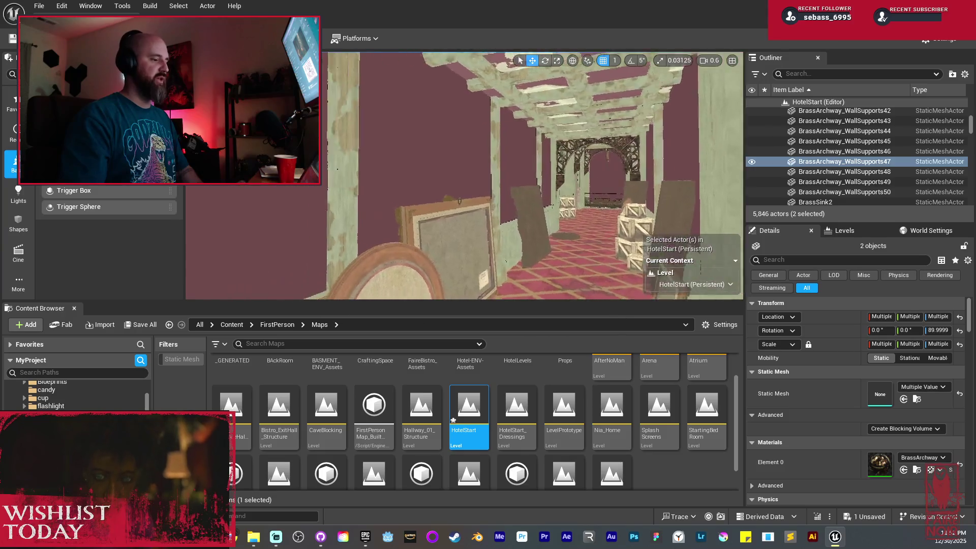
pyautogui.press('w')
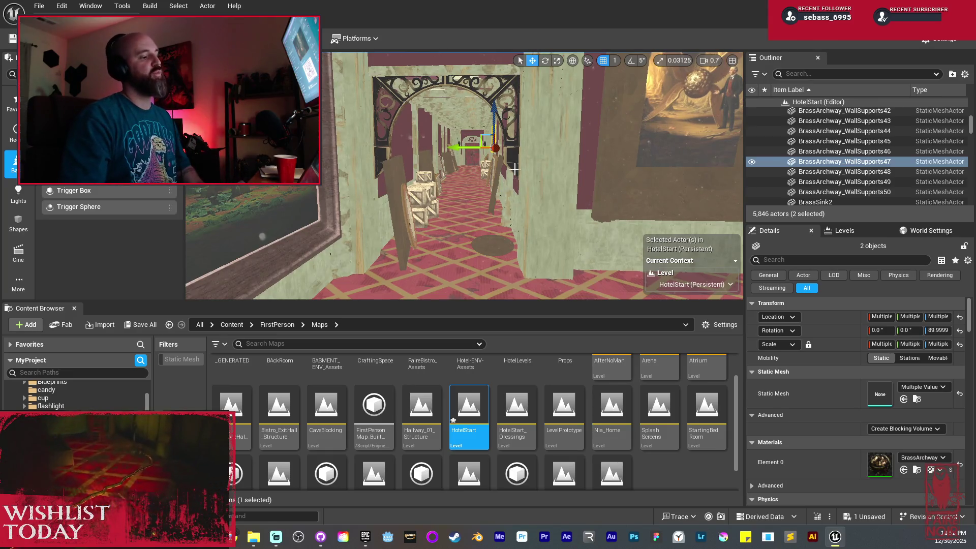
pyautogui.press('w')
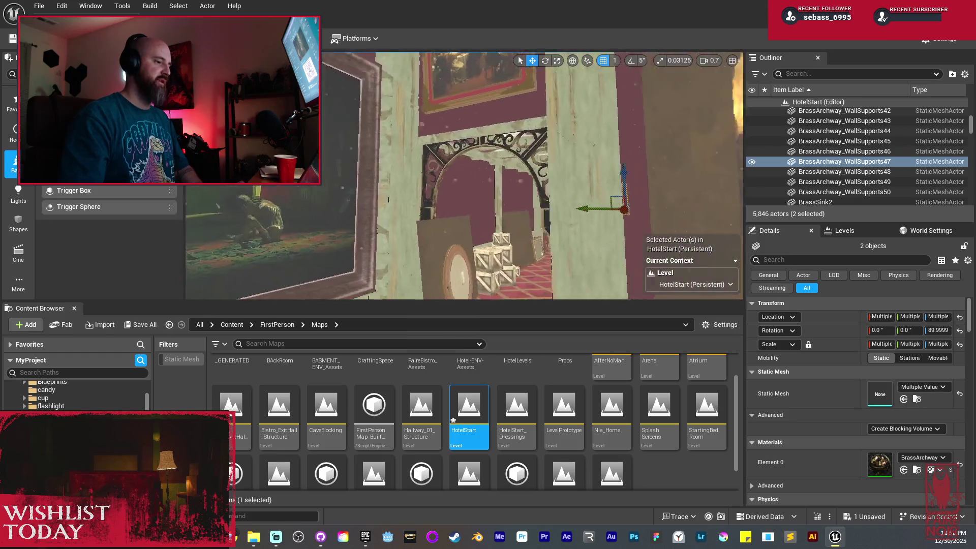
pyautogui.scroll(1, 464, 176)
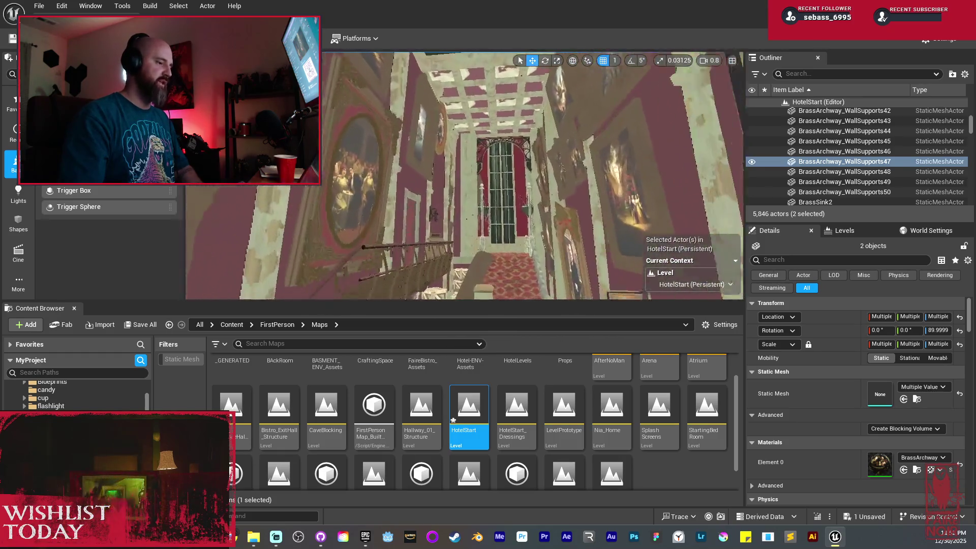
# Step: Show the Levels list of the map's six levels, then glance at the ceiling lattice and fly on
pyautogui.click(844, 230)
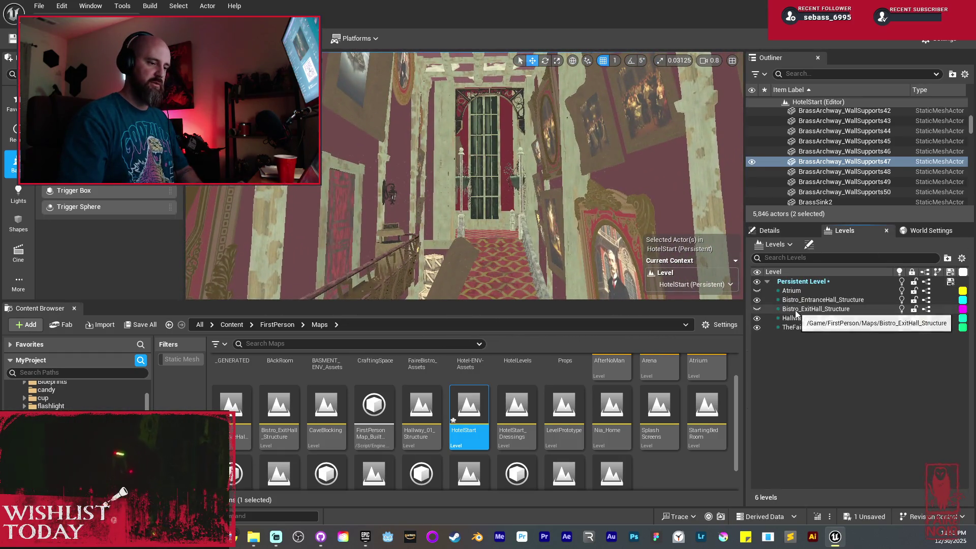
pyautogui.moveTo(561, 234); pyautogui.dragTo(562, 203)
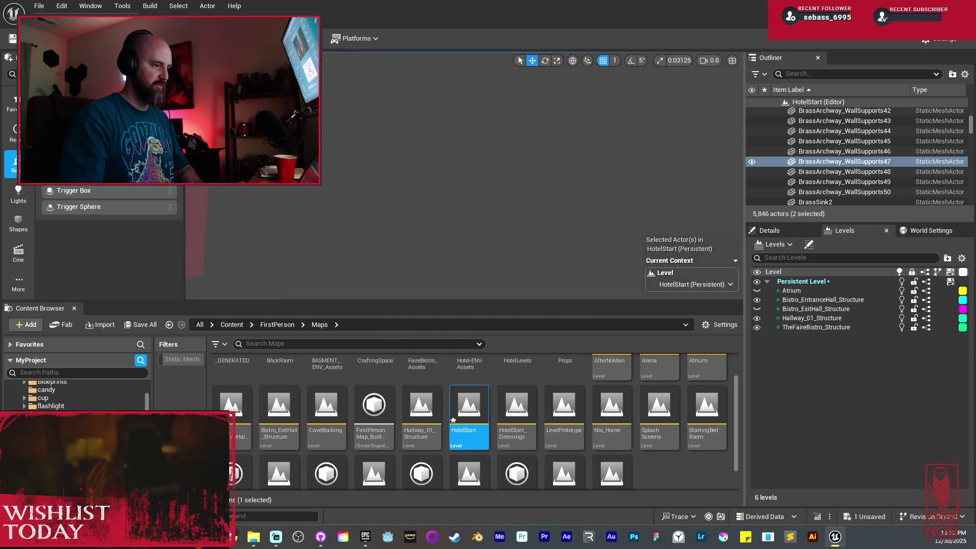
pyautogui.moveTo(561, 203)
pyautogui.mouseDown()
pyautogui.moveTo(561, 168)
pyautogui.moveTo(528, 162)
pyautogui.moveTo(528, 137)
pyautogui.moveTo(564, 132)
pyautogui.moveTo(574, 265)
pyautogui.mouseUp()
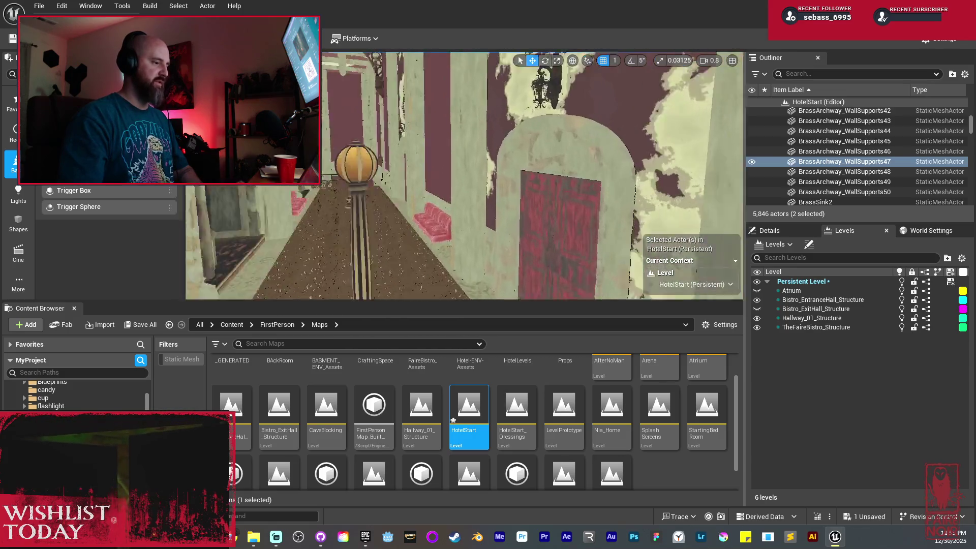
# Step: Fly toward the lamp post and red arched door, past the tiled room, ending on the stacked crates
pyautogui.moveTo(574, 265); pyautogui.dragTo(564, 239)
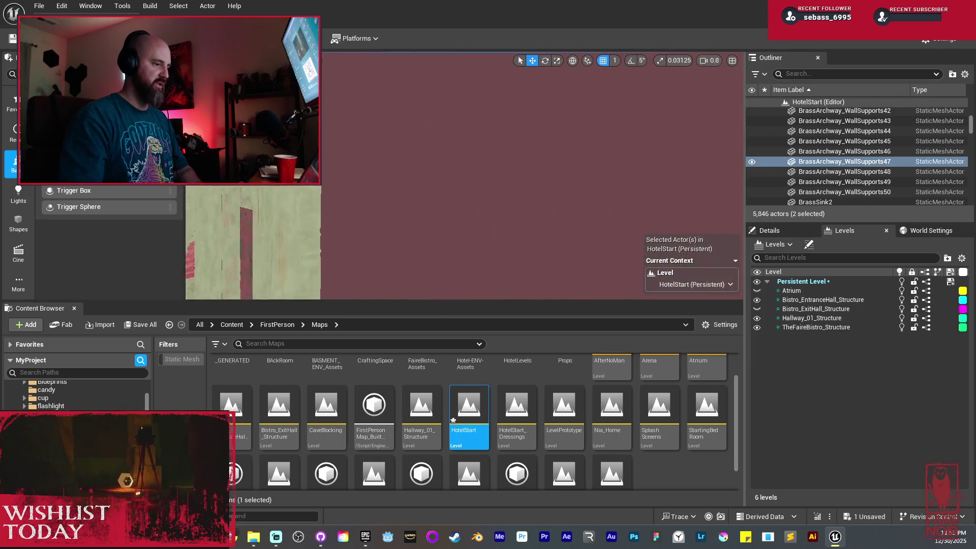
pyautogui.moveTo(564, 239)
pyautogui.mouseDown()
pyautogui.moveTo(569, 264)
pyautogui.moveTo(549, 244)
pyautogui.moveTo(559, 265)
pyautogui.moveTo(534, 244)
pyautogui.moveTo(556, 259)
pyautogui.moveTo(531, 255)
pyautogui.moveTo(499, 187)
pyautogui.moveTo(539, 155)
pyautogui.moveTo(469, 202)
pyautogui.moveTo(566, 167)
pyautogui.moveTo(564, 147)
pyautogui.mouseUp()
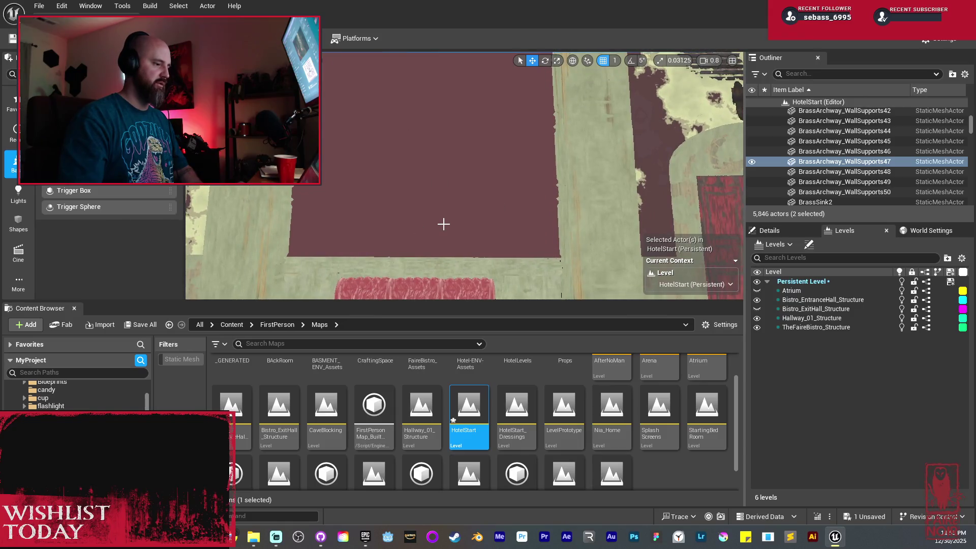
pyautogui.moveTo(425, 234); pyautogui.dragTo(424, 234)
pyautogui.moveTo(496, 210); pyautogui.dragTo(515, 228)
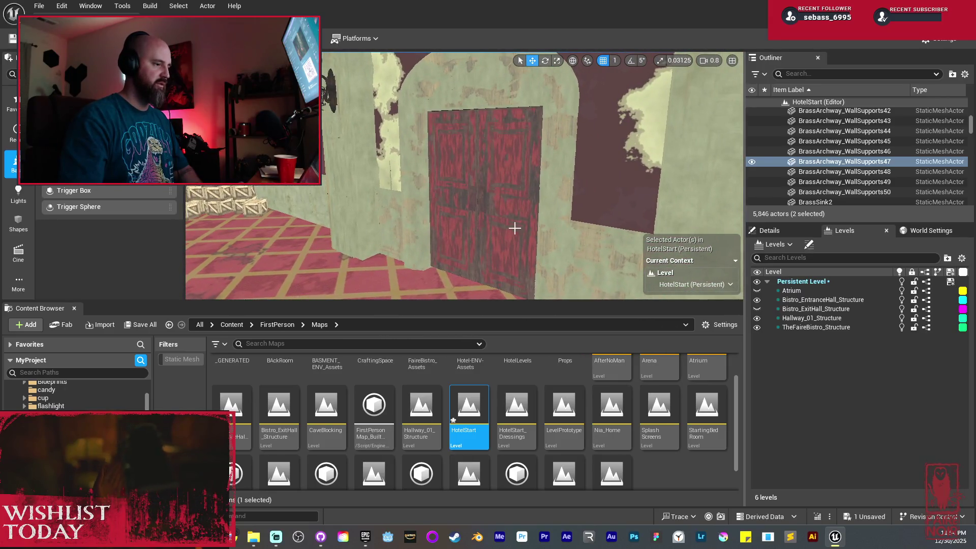
pyautogui.moveTo(491, 193); pyautogui.dragTo(464, 176)
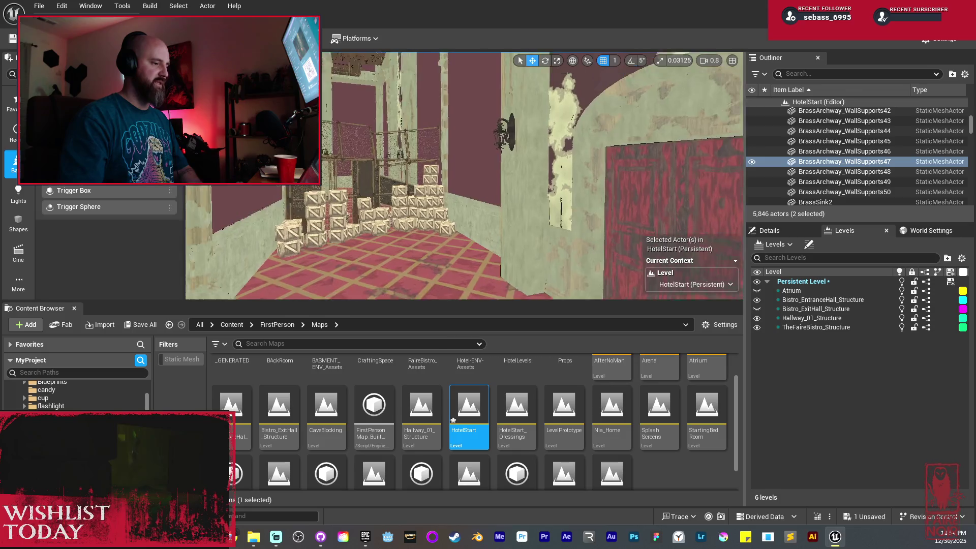
# Step: Fly past the red door to the chain-link fences and pillars, then clear the selection
pyautogui.moveTo(614, 247); pyautogui.dragTo(614, 247)
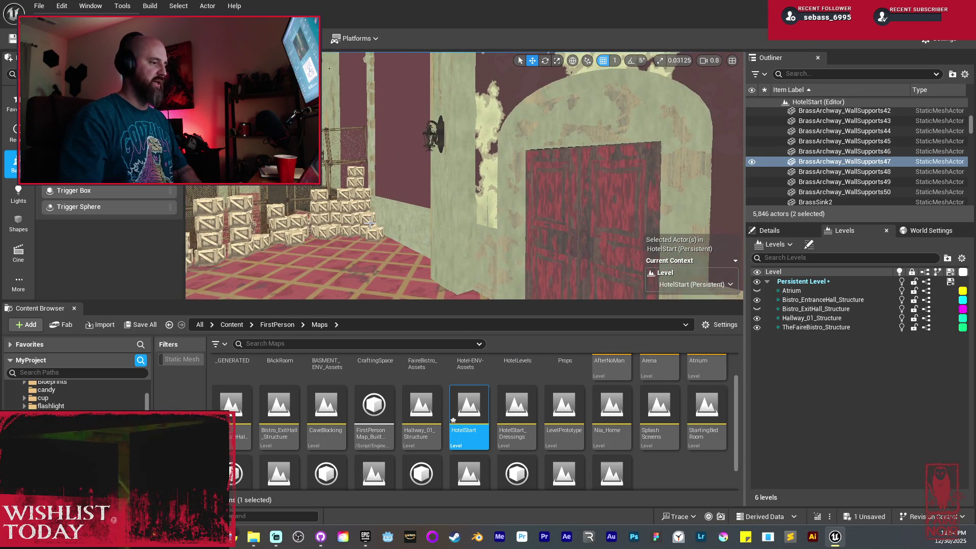
pyautogui.moveTo(403, 192); pyautogui.dragTo(403, 192)
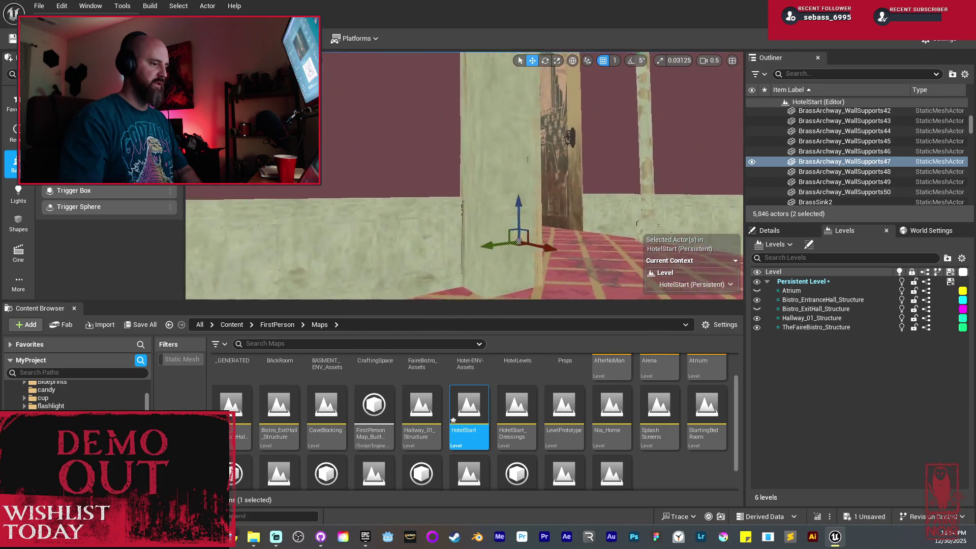
pyautogui.press('Escape')
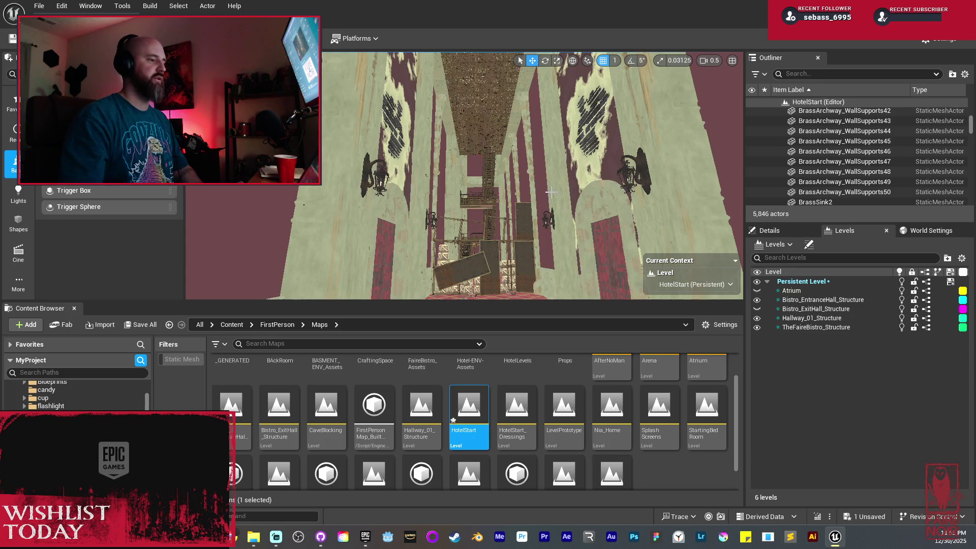
# Step: Level the camera along the hallway and fly up to the stair landing railing
pyautogui.moveTo(551, 192); pyautogui.dragTo(550, 234)
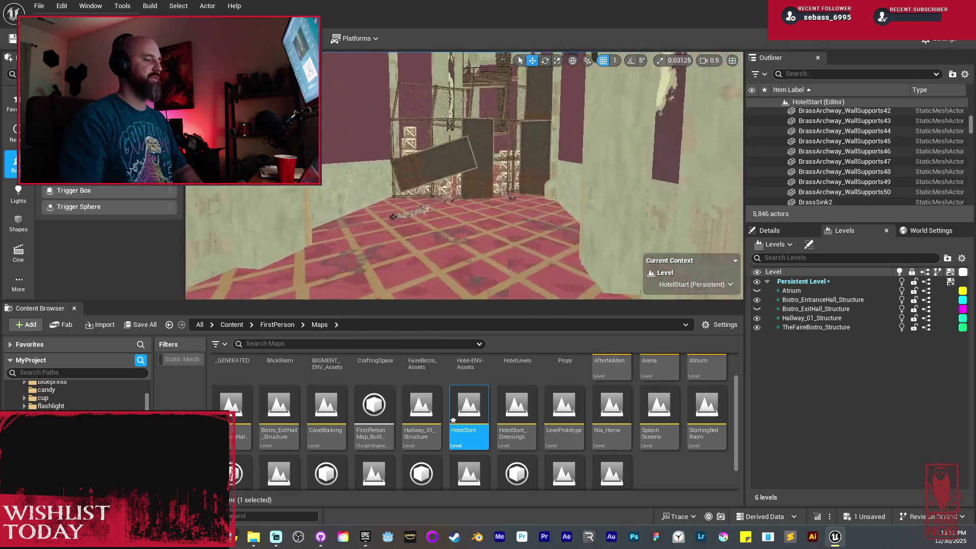
pyautogui.scroll(3, 697, 149)
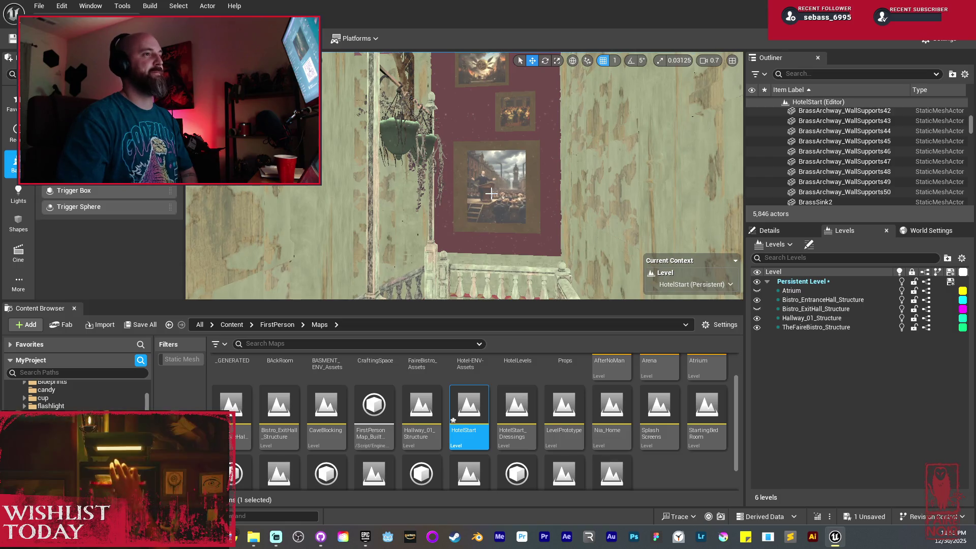
pyautogui.moveTo(535, 179)
pyautogui.mouseDown()
pyautogui.moveTo(497, 198)
pyautogui.moveTo(538, 188)
pyautogui.mouseUp()
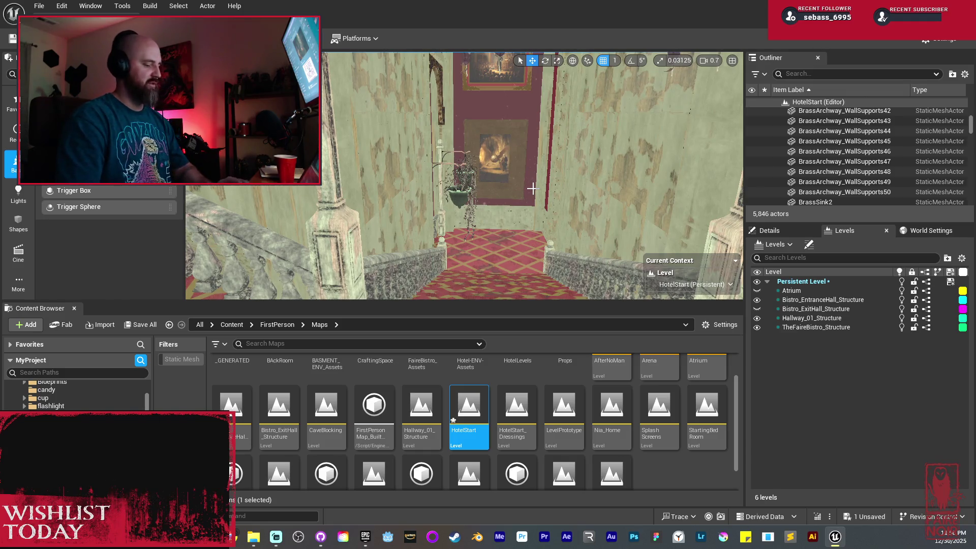
# Step: Switch to Lit, full-screen viewport and swing the camera toward a lamp and the crates
pyautogui.hotkey('alt', '4')
pyautogui.press('F11')
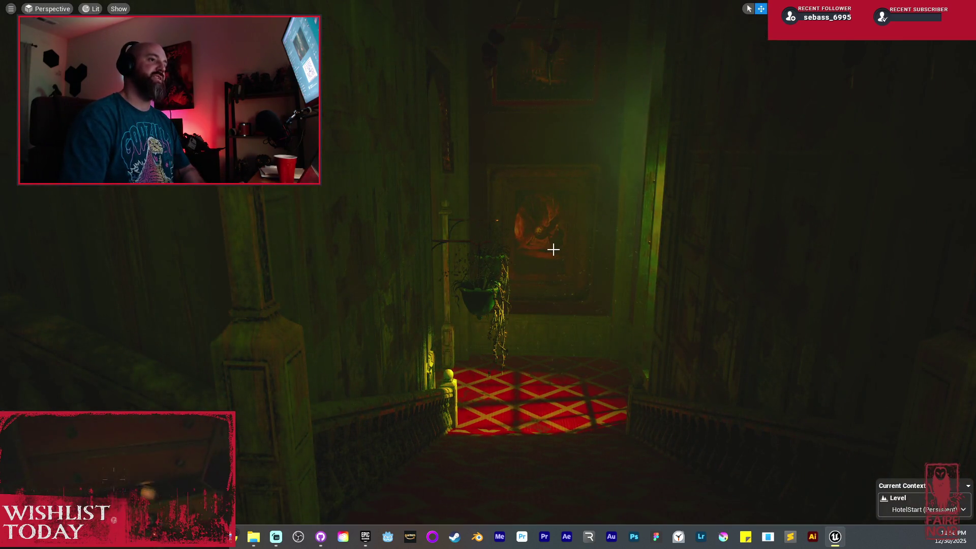
pyautogui.moveTo(554, 248)
pyautogui.mouseDown()
pyautogui.moveTo(554, 239)
pyautogui.moveTo(554, 249)
pyautogui.moveTo(595, 249)
pyautogui.moveTo(569, 249)
pyautogui.moveTo(569, 229)
pyautogui.moveTo(545, 229)
pyautogui.moveTo(572, 182)
pyautogui.mouseUp()
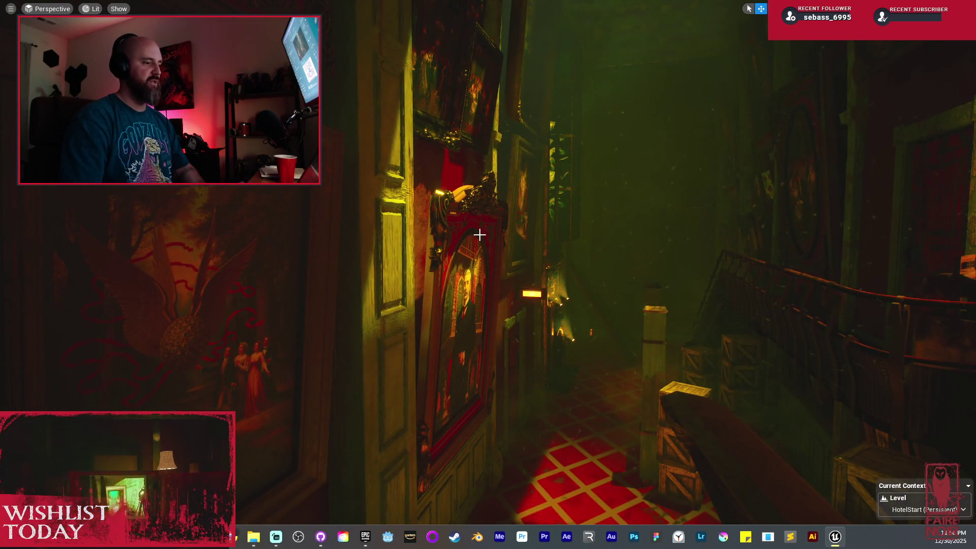
pyautogui.moveTo(480, 234)
pyautogui.mouseDown()
pyautogui.moveTo(581, 234)
pyautogui.moveTo(479, 234)
pyautogui.mouseUp()
# Step: Turn to the dark yellow painting wall and archway, tilting up at the ornate painting
pyautogui.moveTo(527, 284); pyautogui.dragTo(455, 284)
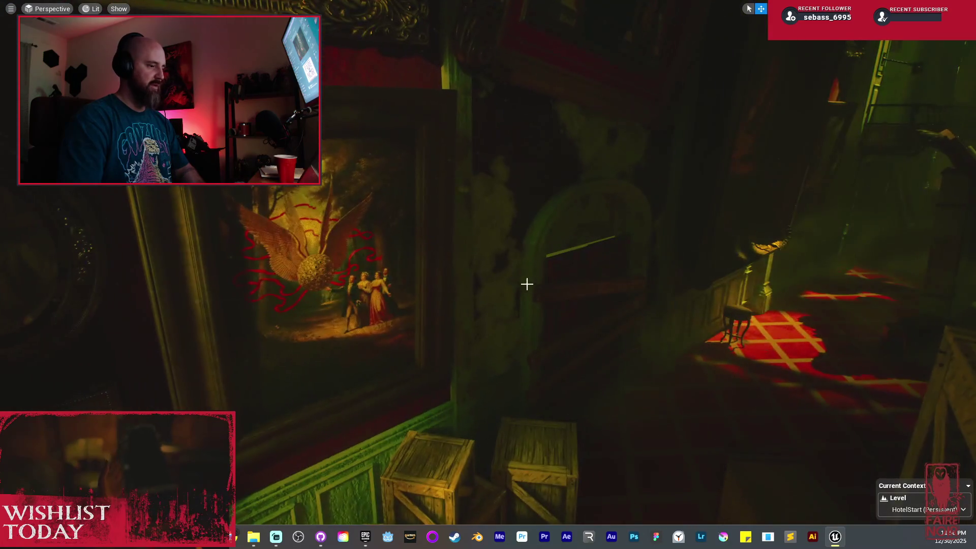
pyautogui.moveTo(606, 258)
pyautogui.mouseDown()
pyautogui.moveTo(510, 258)
pyautogui.moveTo(581, 226)
pyautogui.mouseUp()
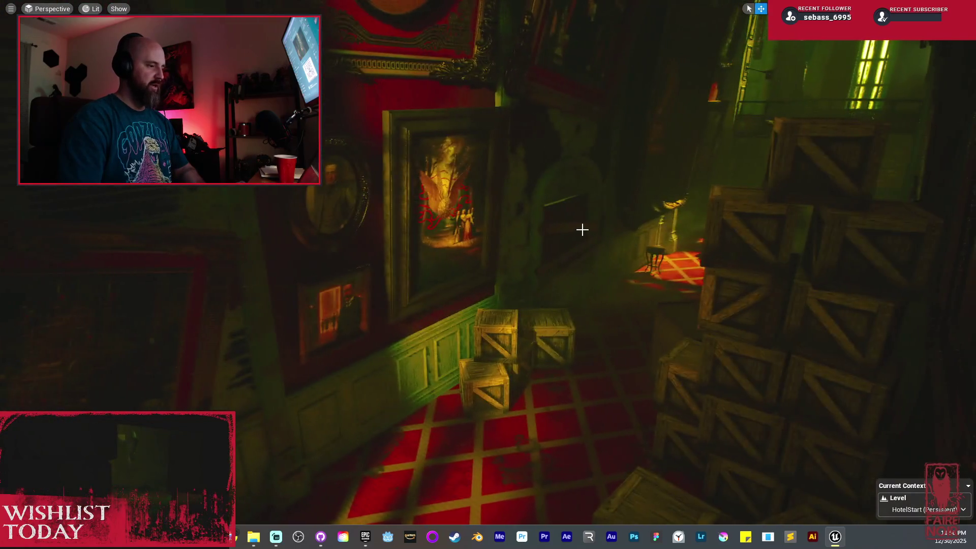
pyautogui.moveTo(505, 213)
pyautogui.mouseDown()
pyautogui.moveTo(480, 214)
pyautogui.moveTo(555, 224)
pyautogui.moveTo(415, 255)
pyautogui.mouseUp()
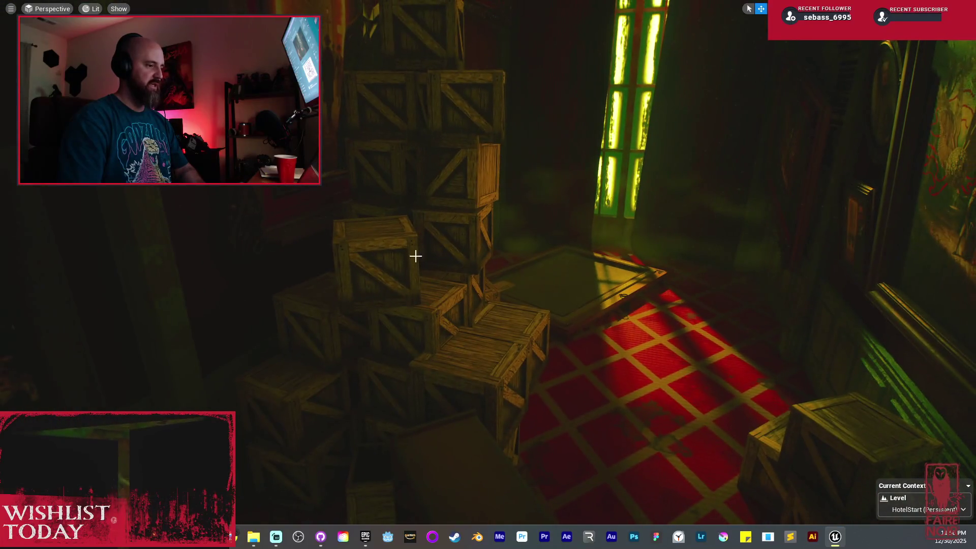
pyautogui.moveTo(541, 293)
pyautogui.mouseDown()
pyautogui.moveTo(612, 272)
pyautogui.moveTo(529, 275)
pyautogui.mouseUp()
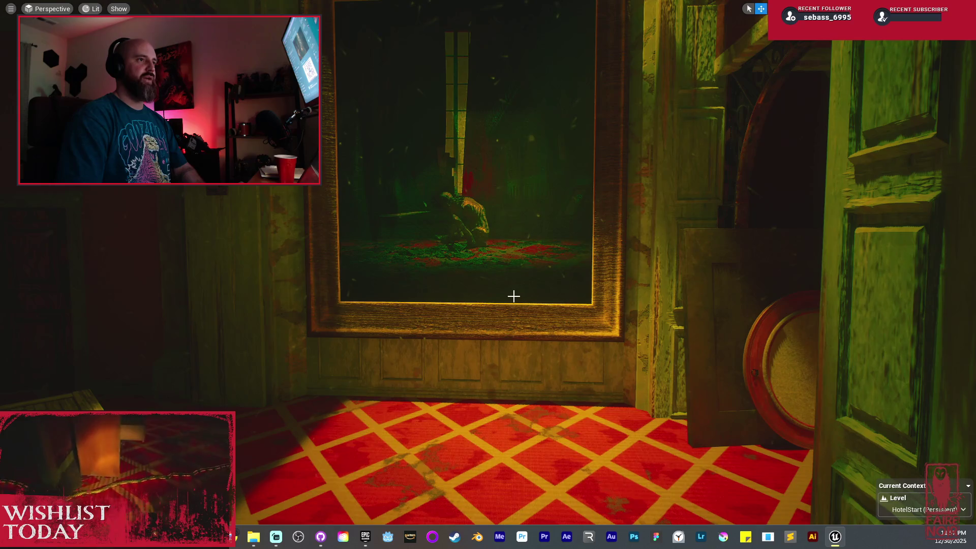
# Step: Fly through the doorway down the lit corridor toward the red door, then leave immersive mode
pyautogui.press('w')
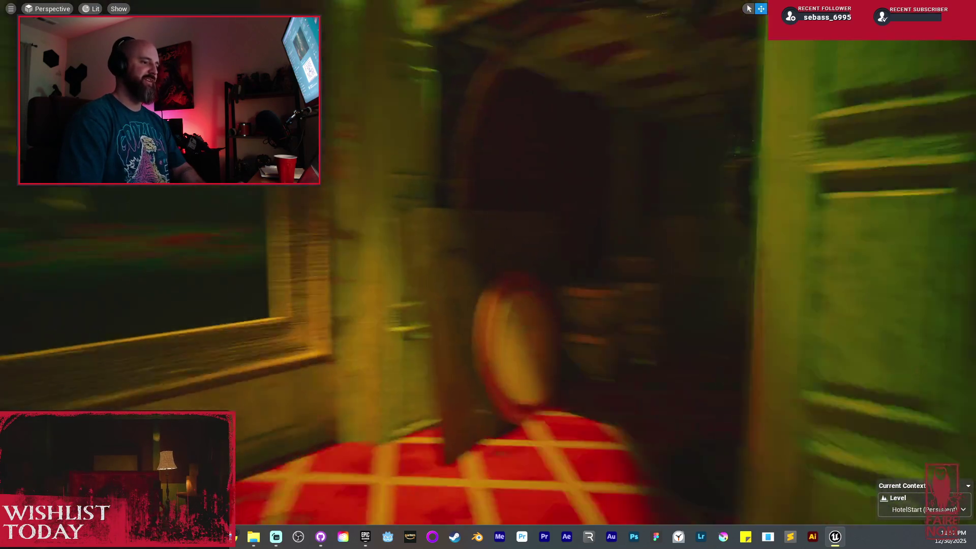
pyautogui.press('w')
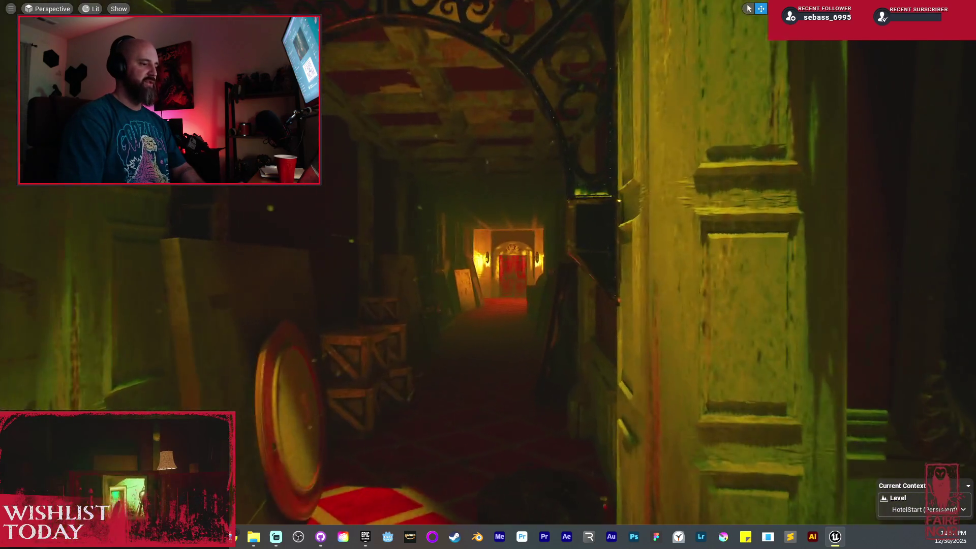
pyautogui.press('w')
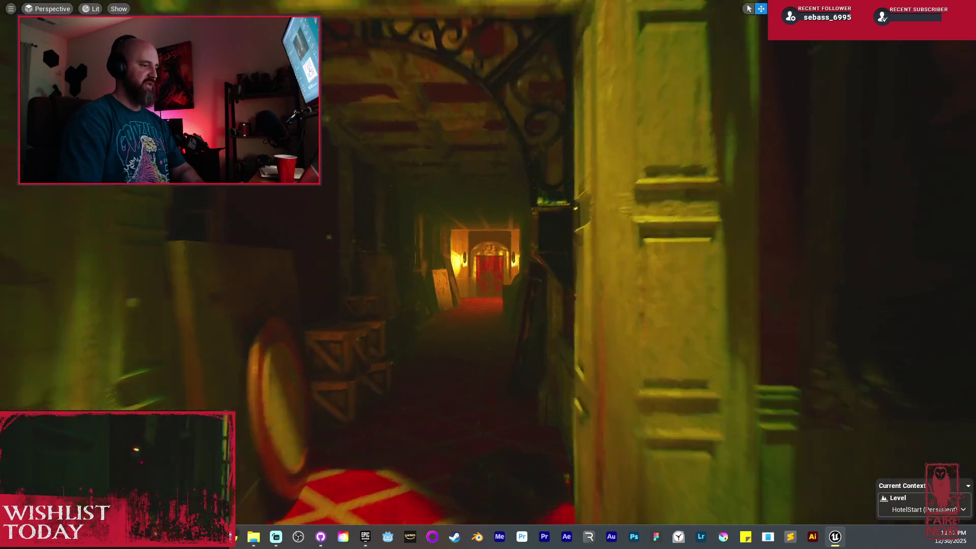
pyautogui.press('w')
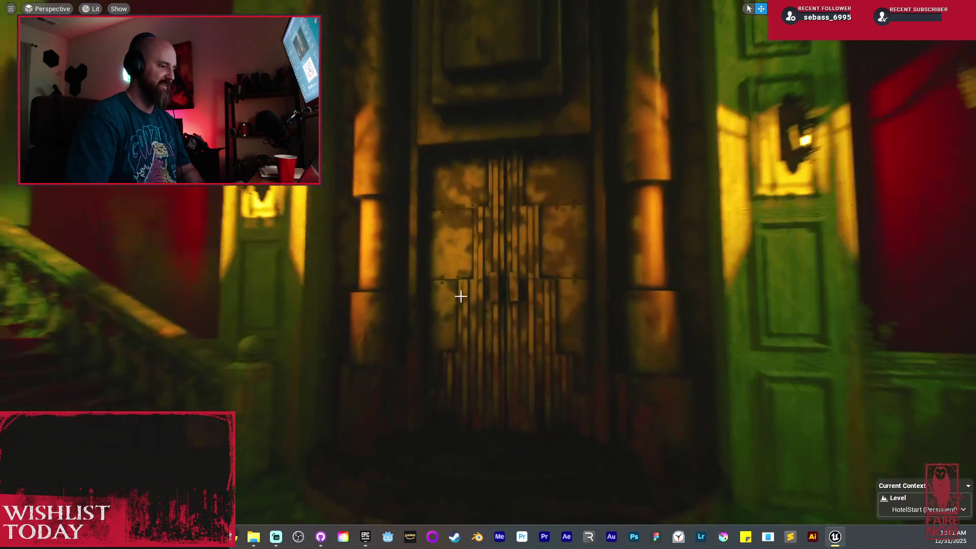
pyautogui.press('Escape')
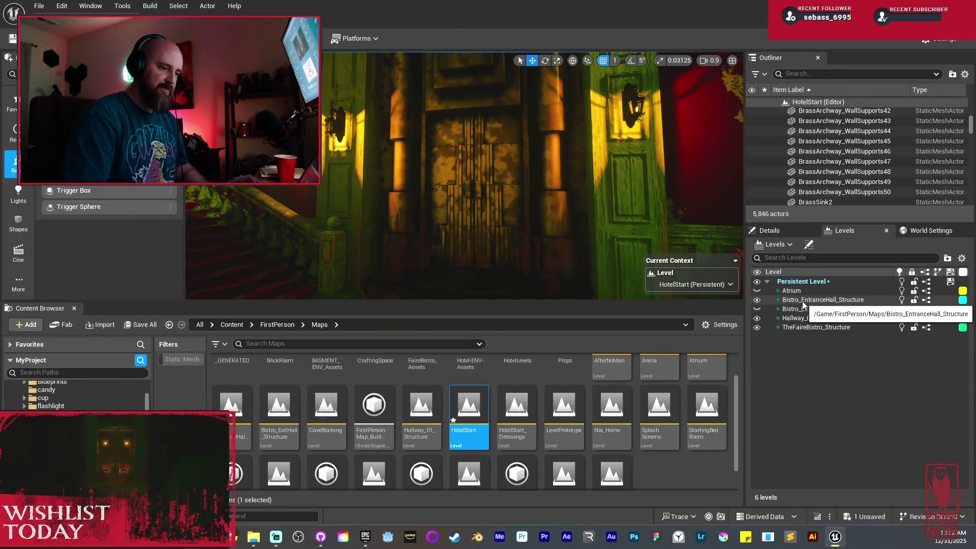
# Step: Make Bistro_ExitHall_Structure visible and fly forward into the door
pyautogui.click(756, 309)
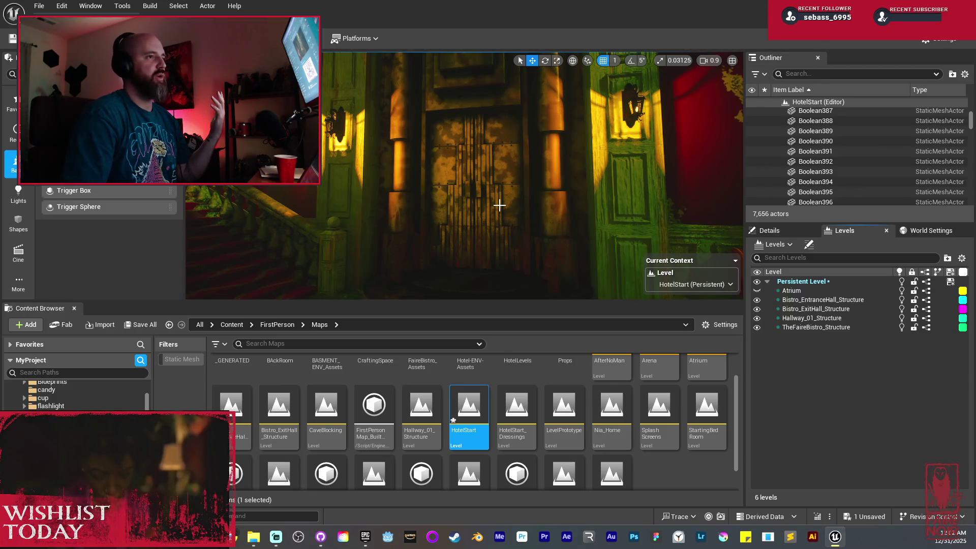
pyautogui.moveTo(497, 203)
pyautogui.mouseDown()
pyautogui.moveTo(503, 178)
pyautogui.moveTo(473, 186)
pyautogui.moveTo(492, 200)
pyautogui.moveTo(473, 202)
pyautogui.mouseUp()
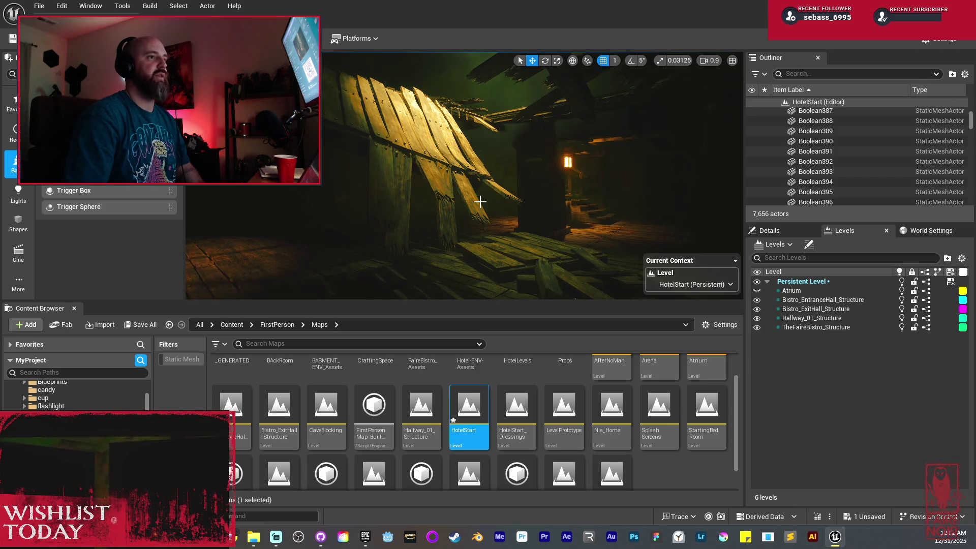
# Step: Turn the view from the lantern-lit staircase across the broken planks to the dim room
pyautogui.moveTo(483, 201)
pyautogui.mouseDown()
pyautogui.moveTo(533, 196)
pyautogui.moveTo(473, 200)
pyautogui.moveTo(483, 180)
pyautogui.mouseUp()
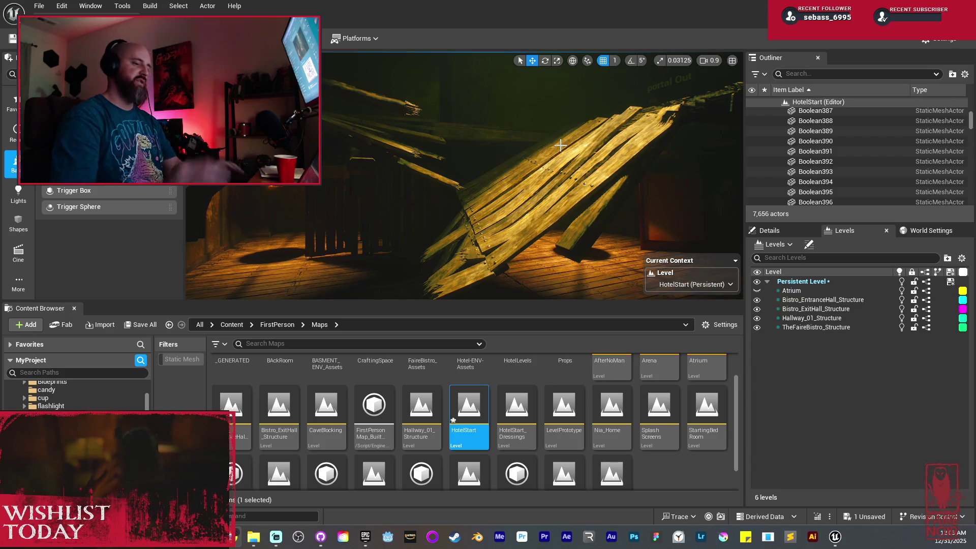
pyautogui.moveTo(509, 177); pyautogui.dragTo(523, 174)
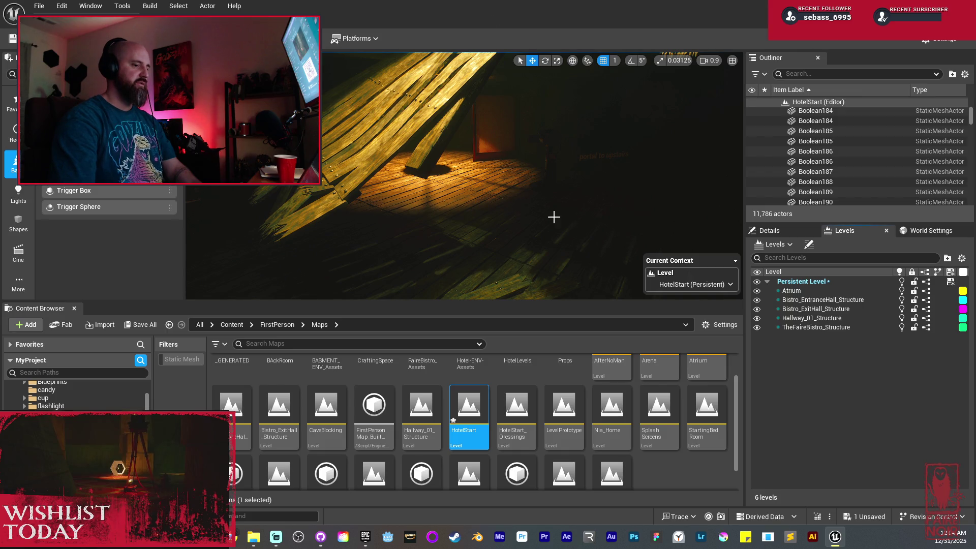
# Step: Save the HotelStart level, confirming it in the save dialog
pyautogui.rightClick(231, 254)
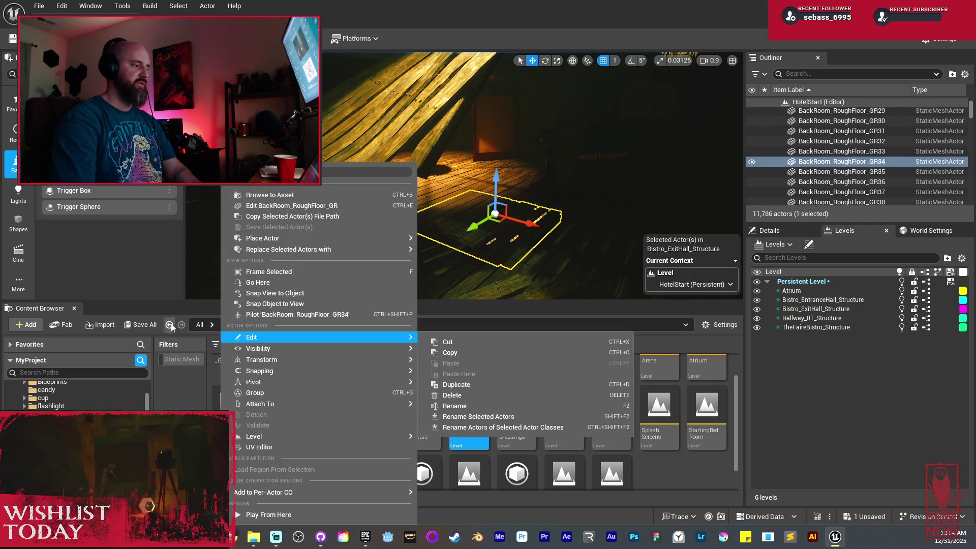
pyautogui.hotkey('ctrl', 'shift', 's')
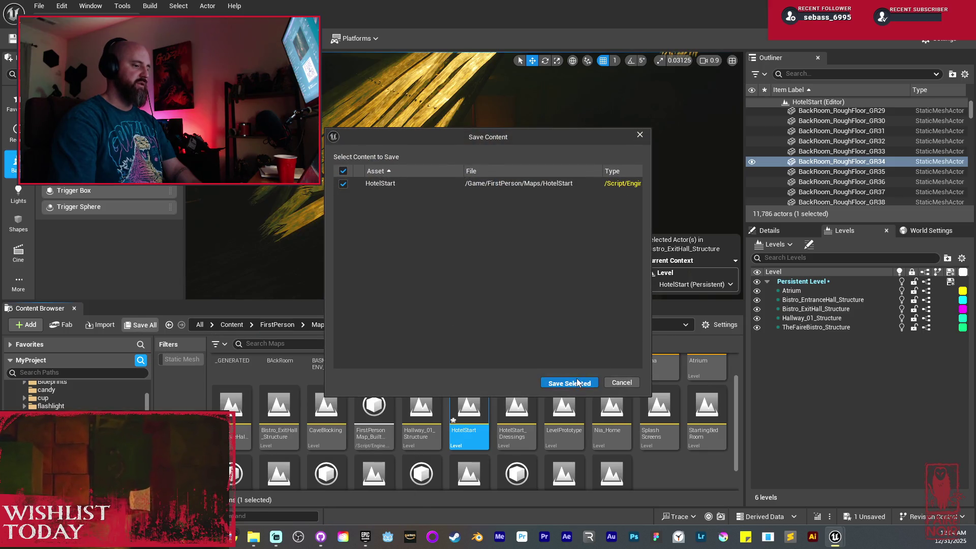
pyautogui.click(578, 382)
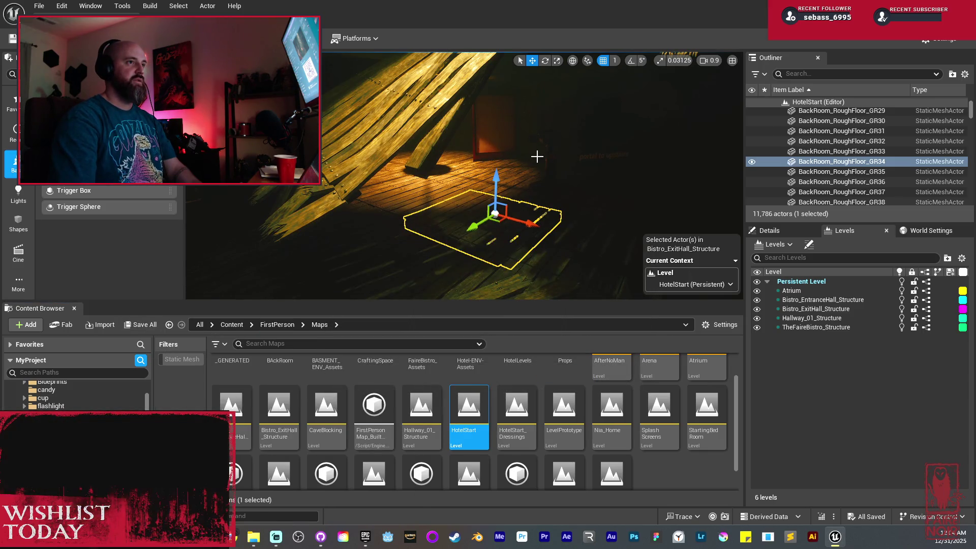
# Step: Fly through the red-carpeted hallway past the birdcage window, onto the balcony and past the stairwell
pyautogui.press('w')
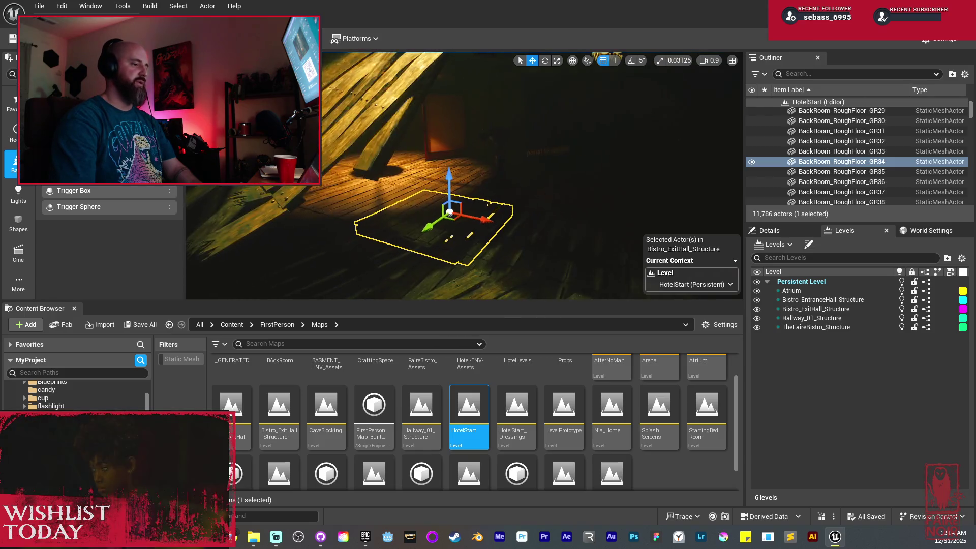
pyautogui.press('w')
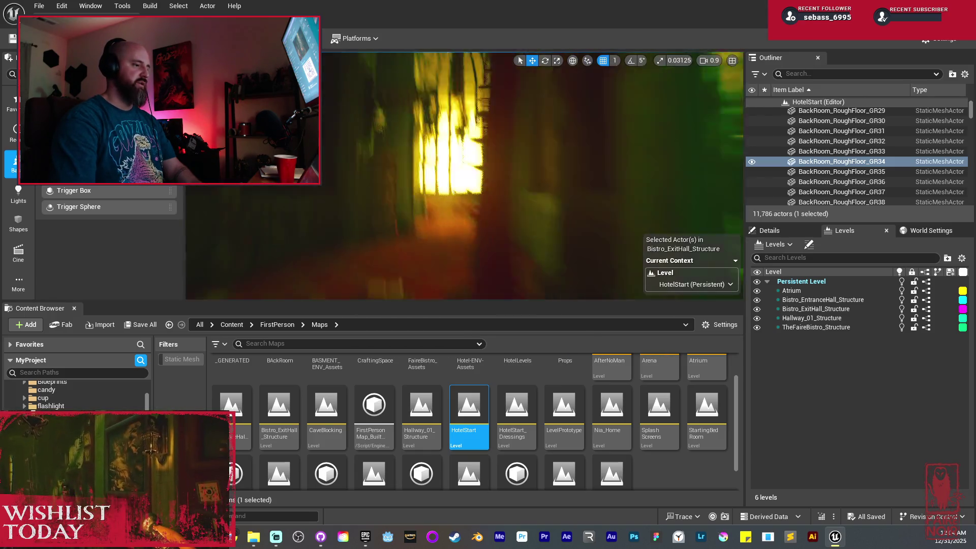
pyautogui.press('w')
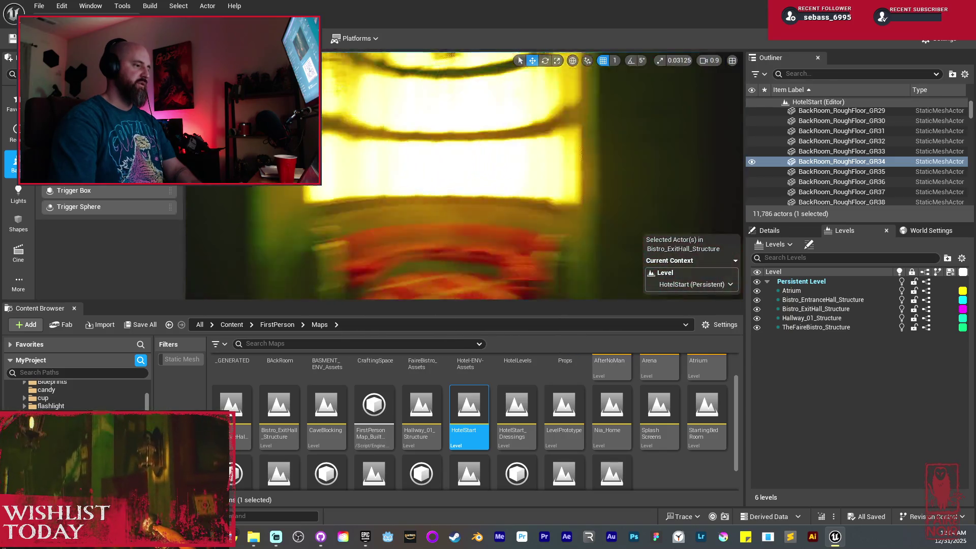
pyautogui.press('w')
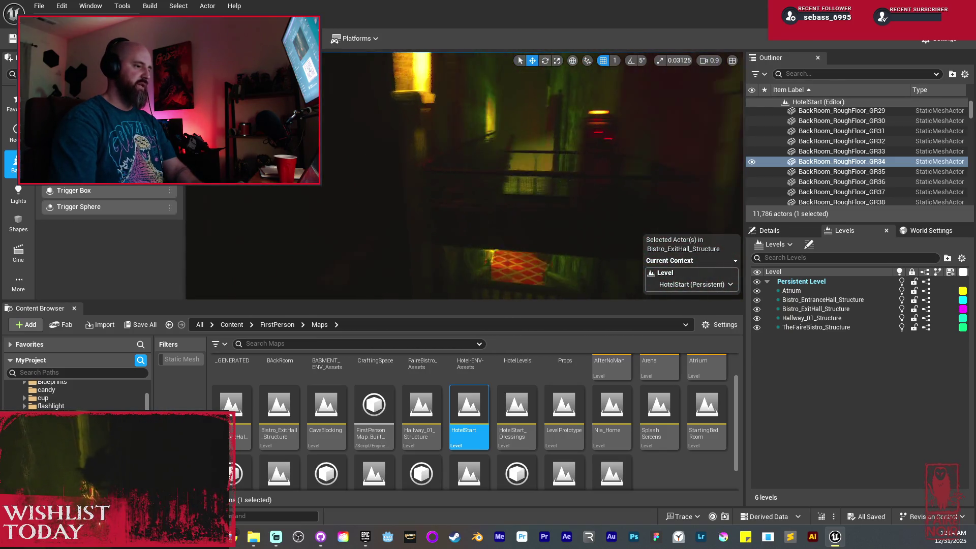
pyautogui.press('w')
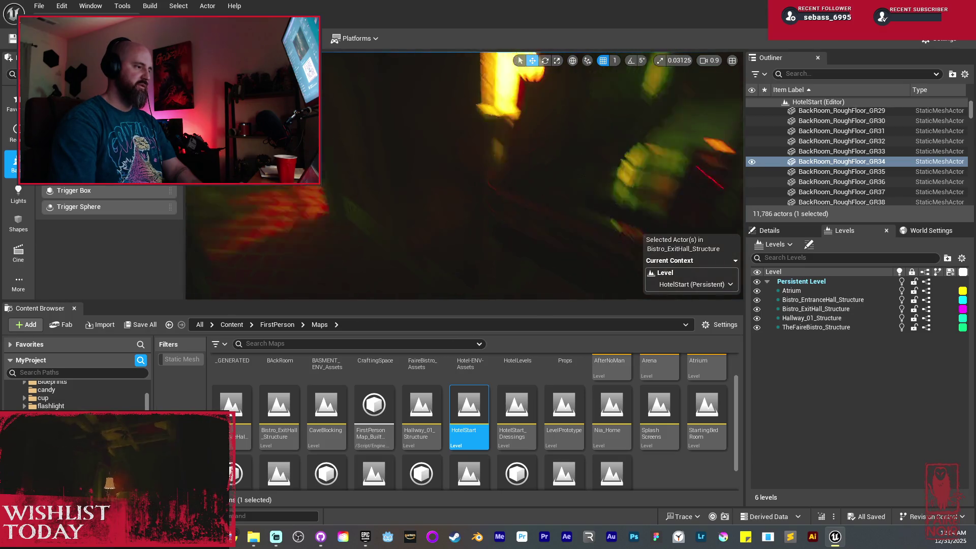
pyautogui.press('w')
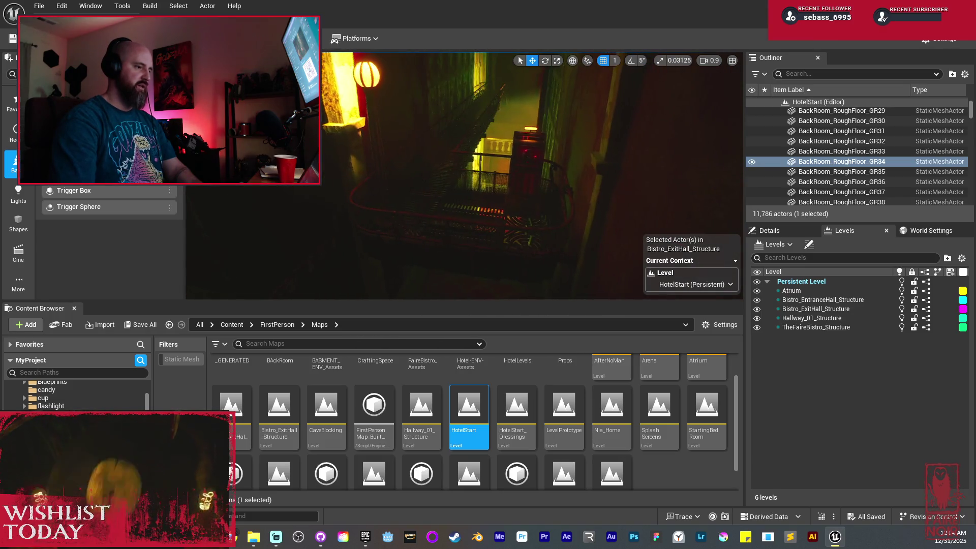
# Step: Fly down the stairs through the corridors into the dark green corridor at camera speed 1.2, ending at the porch
pyautogui.press('w')
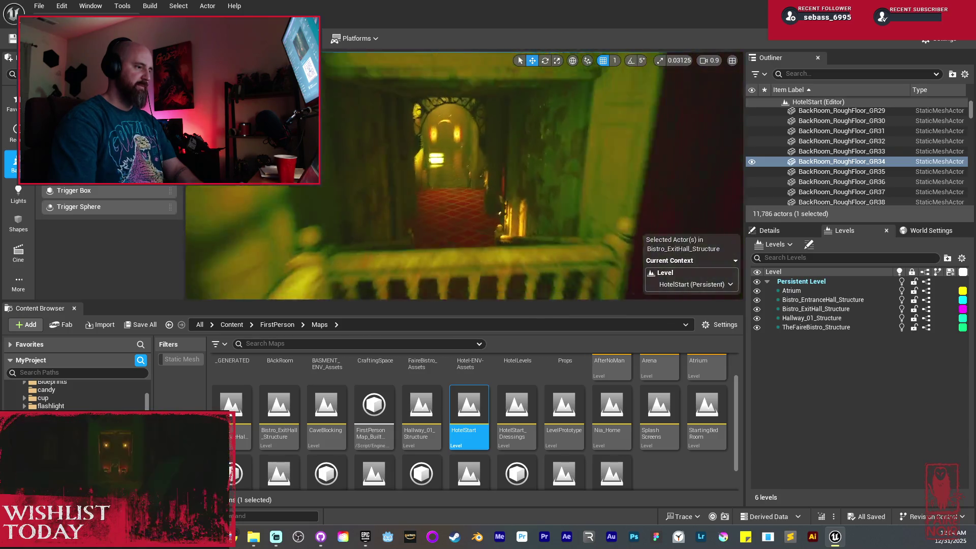
pyautogui.press('w')
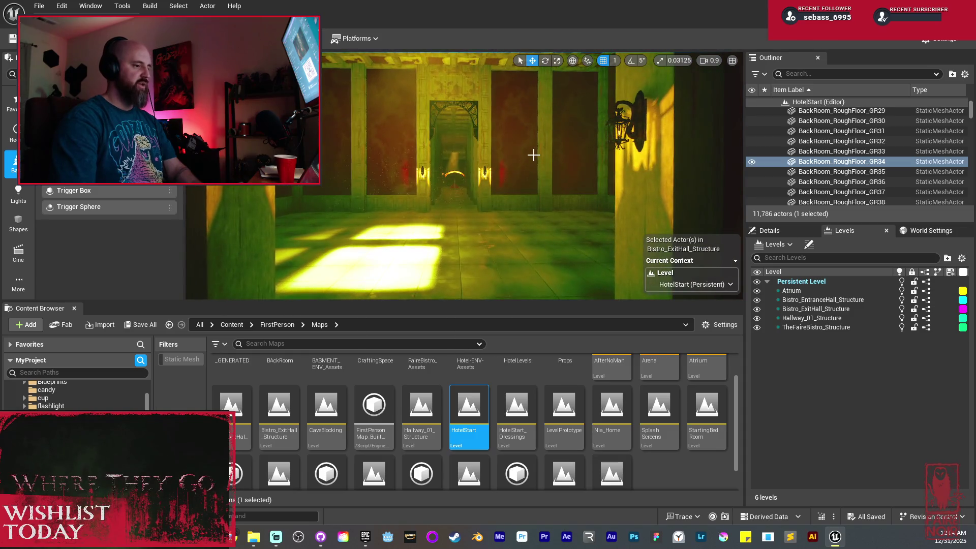
pyautogui.press('w')
pyautogui.scroll(2, 463, 175)
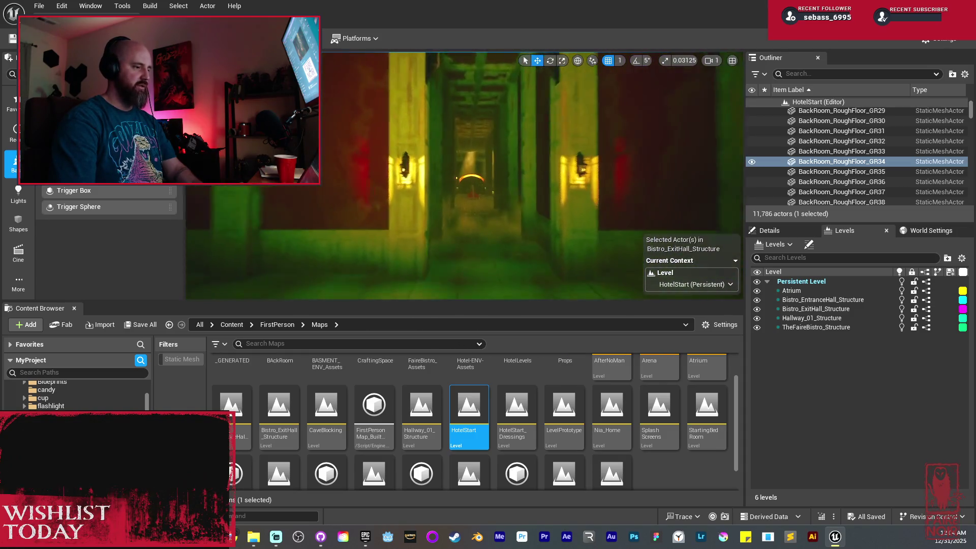
pyautogui.press('w')
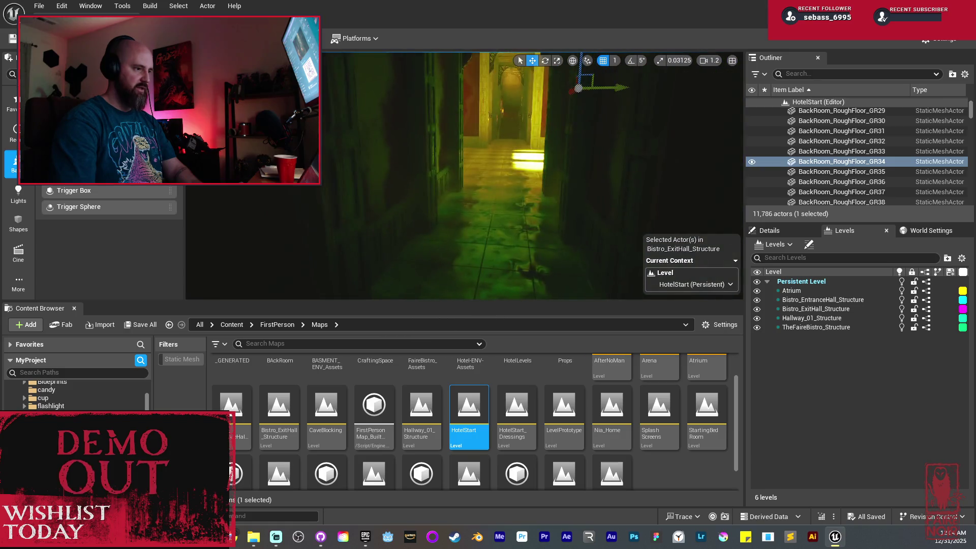
pyautogui.press('w')
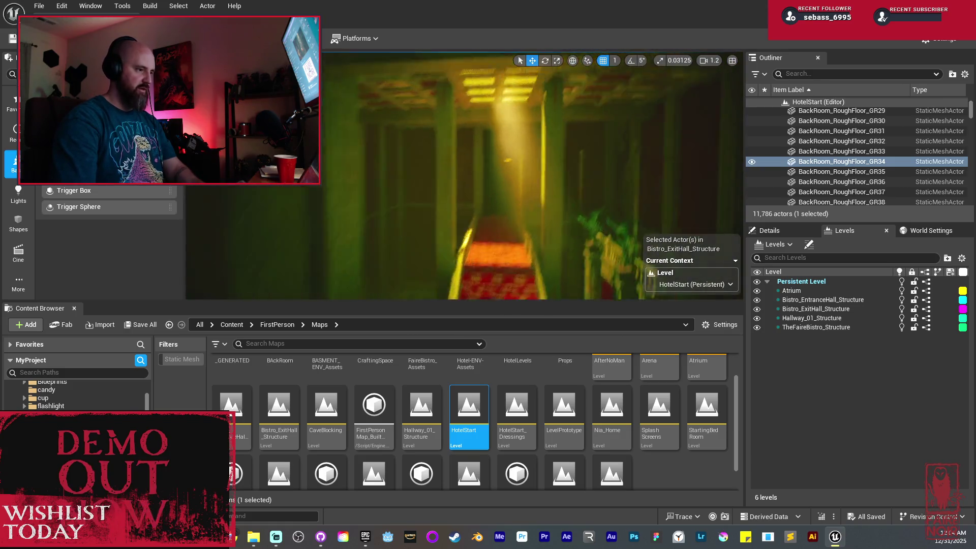